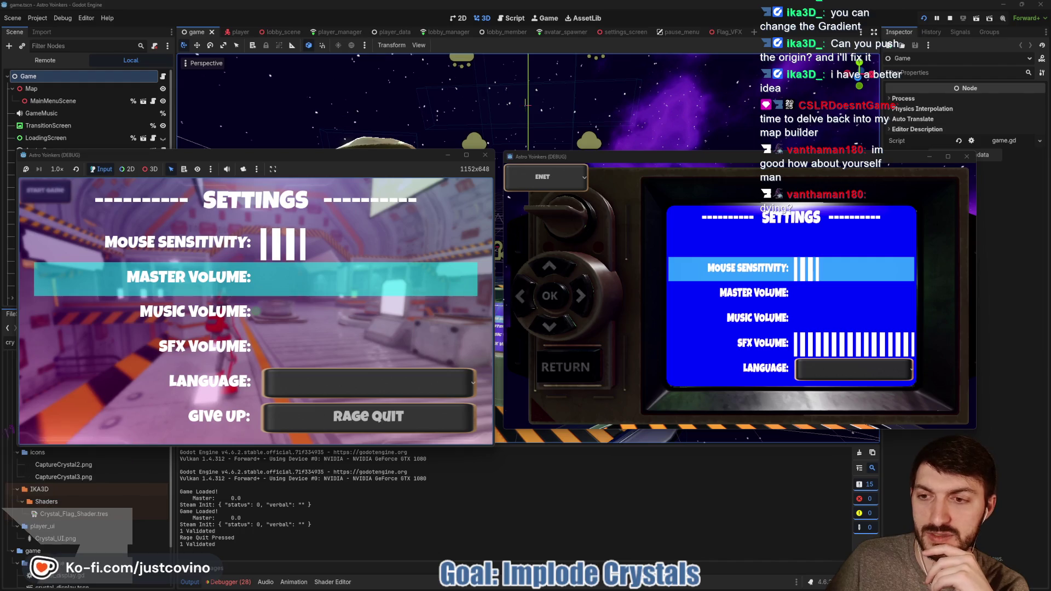
- Step down through the game's settings rows and return focus to SFX Volume
key(Down)
key(Down)
key(Down)
key(Up)
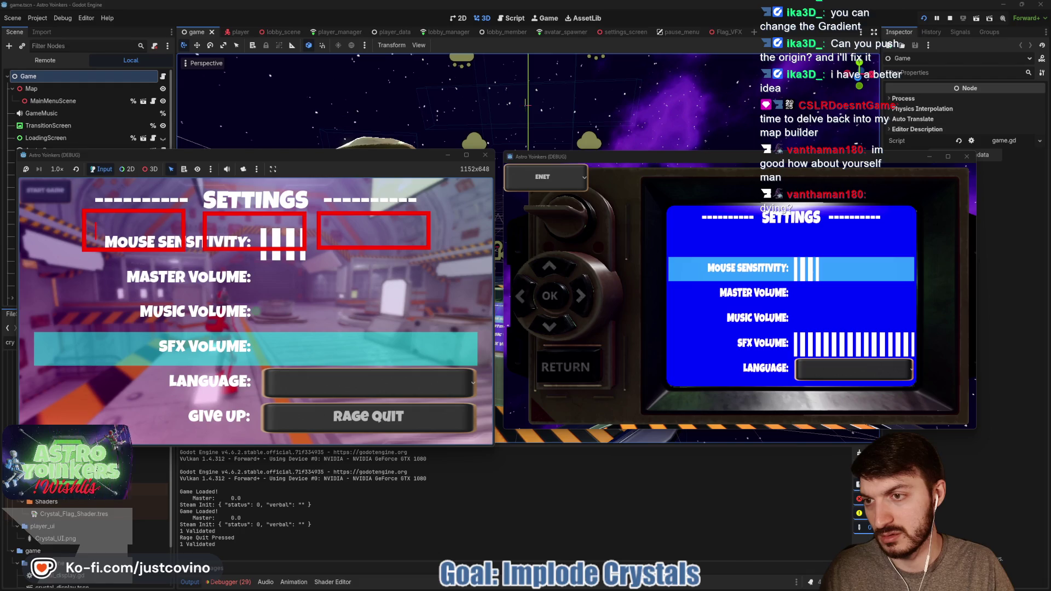
- Label the annotation boxes 'Controls' and 'Accessability'
text(Controls)
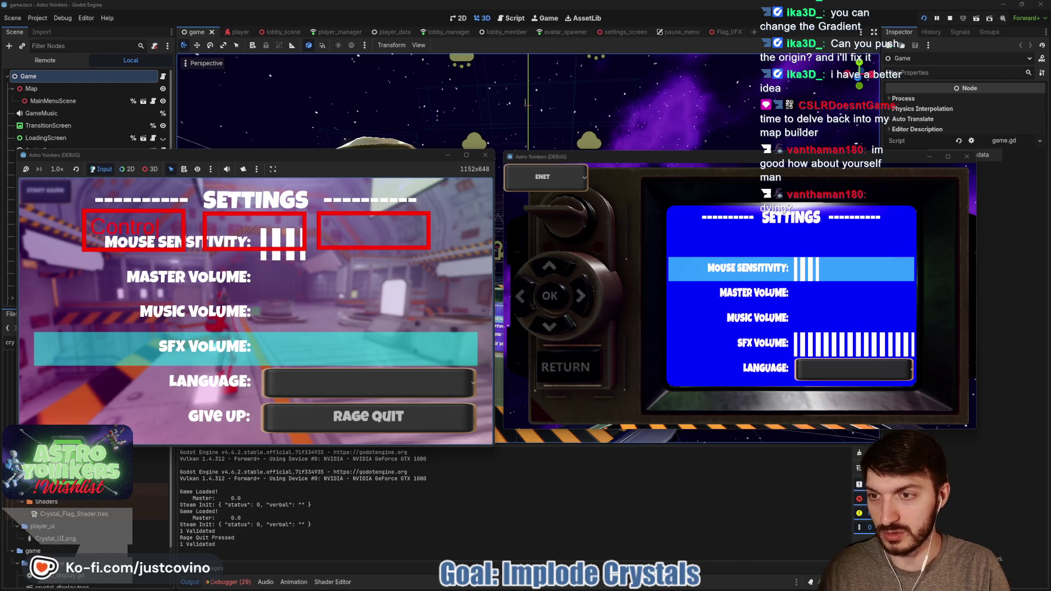
click(212, 230)
text(Sounds)
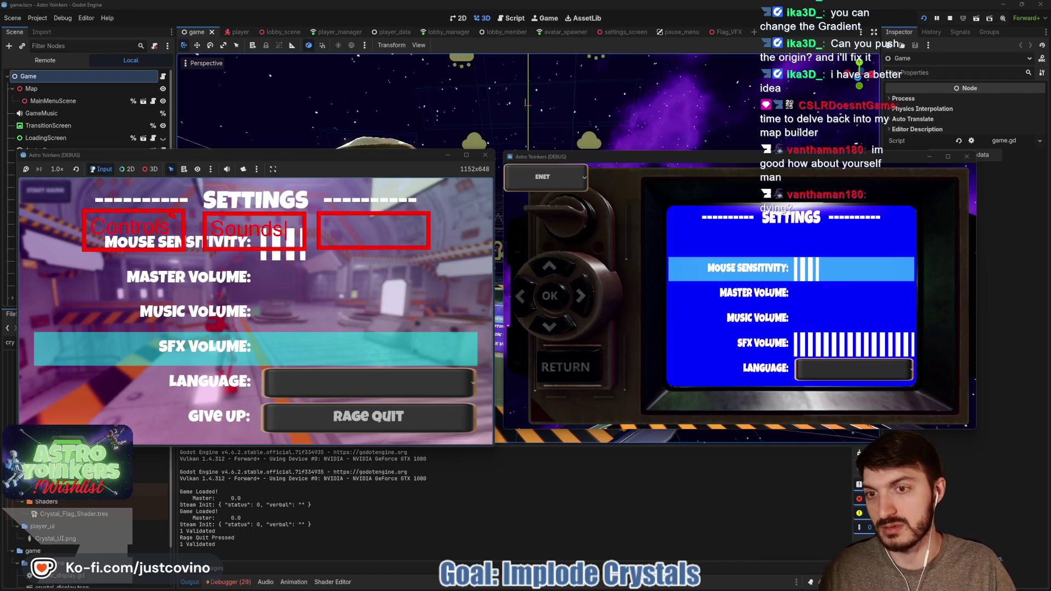
text(Accessability)
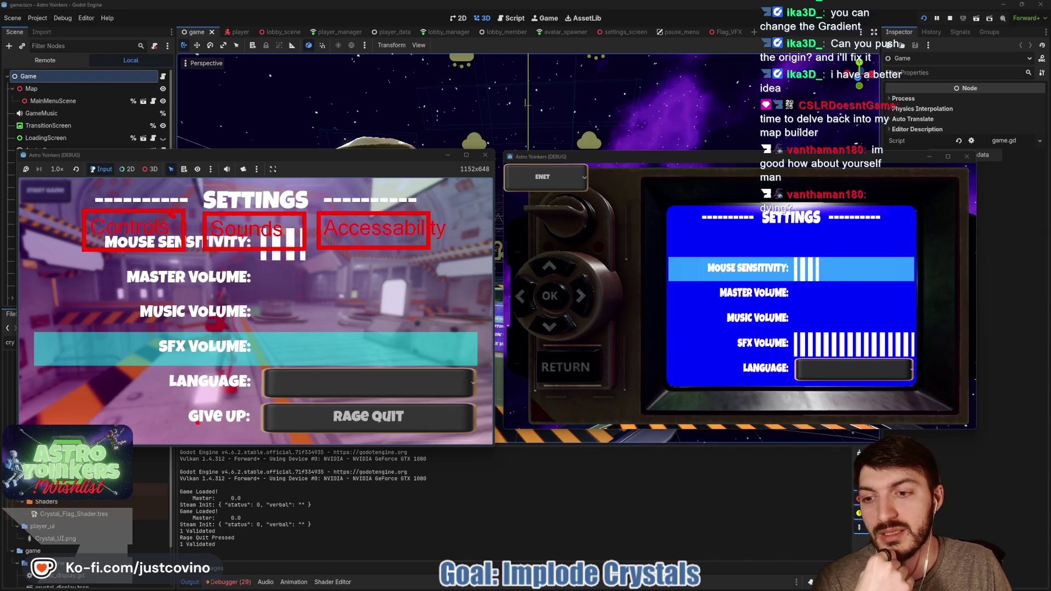
- Circle Rage Quit, the SFX Volume area, the blue Settings panel and Music Volume, then clear markup
mouse_move(191, 437)
mouse_down()
mouse_move(477, 430)
mouse_move(230, 402)
mouse_up()
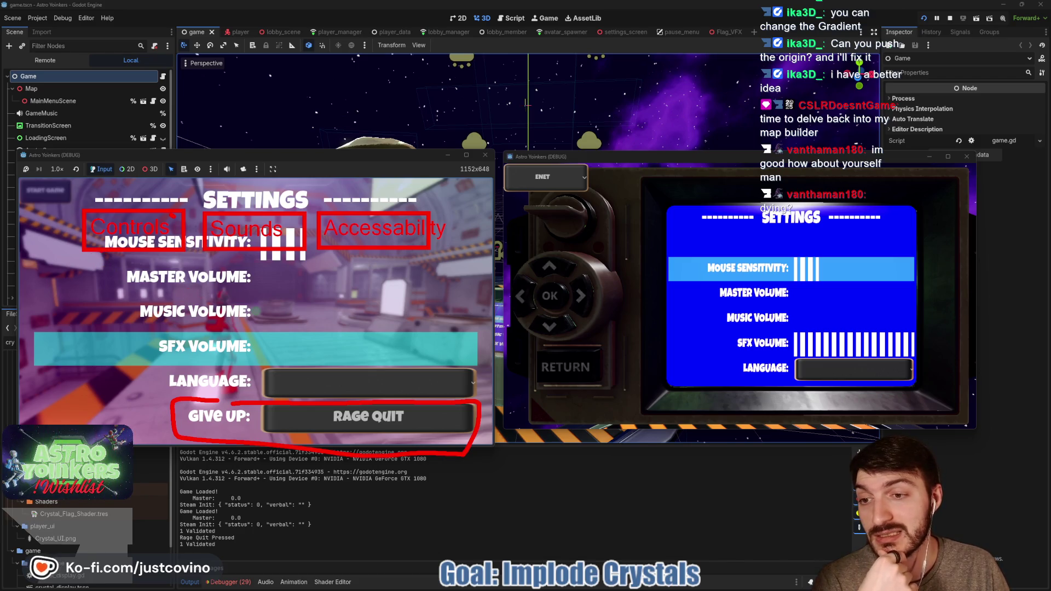
mouse_move(177, 355)
mouse_down()
mouse_move(408, 372)
mouse_move(465, 366)
mouse_move(174, 350)
mouse_up()
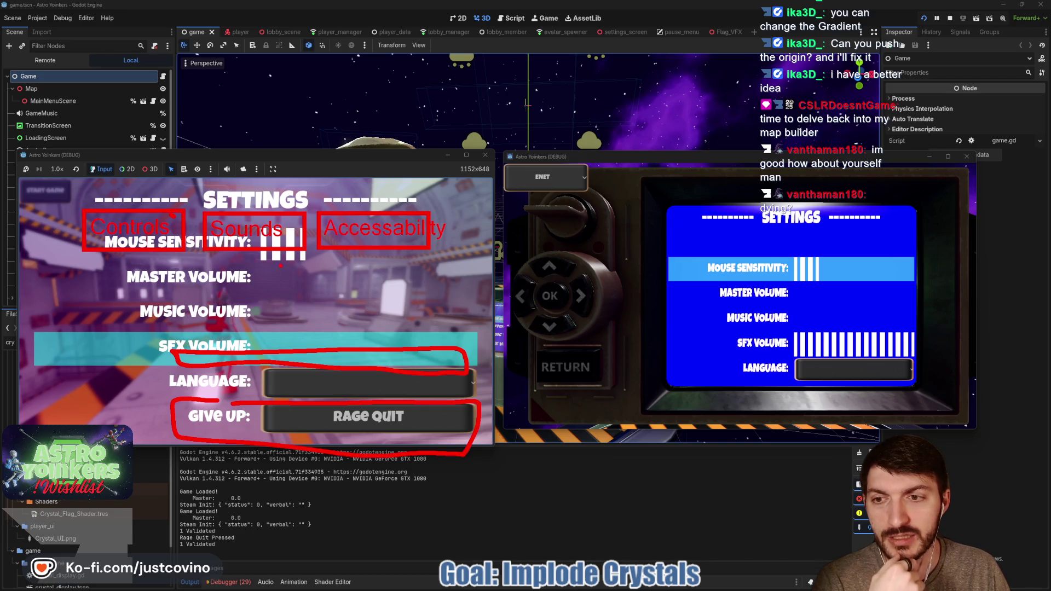
mouse_move(65, 226)
mouse_down()
mouse_move(39, 251)
mouse_move(175, 429)
mouse_move(202, 433)
mouse_up()
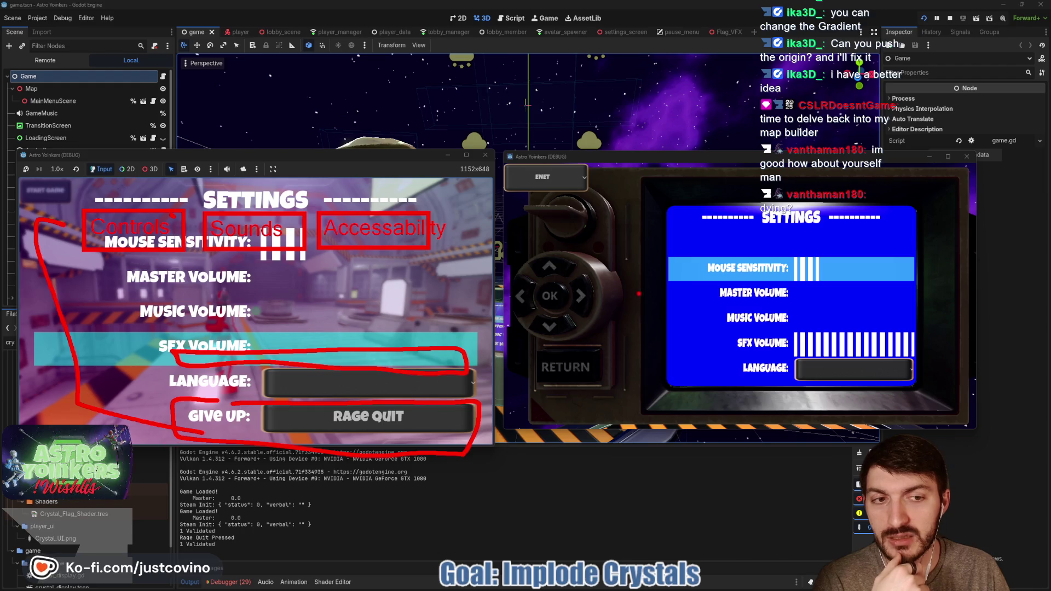
mouse_move(783, 191)
mouse_down()
mouse_move(649, 394)
mouse_move(949, 208)
mouse_move(703, 207)
mouse_up()
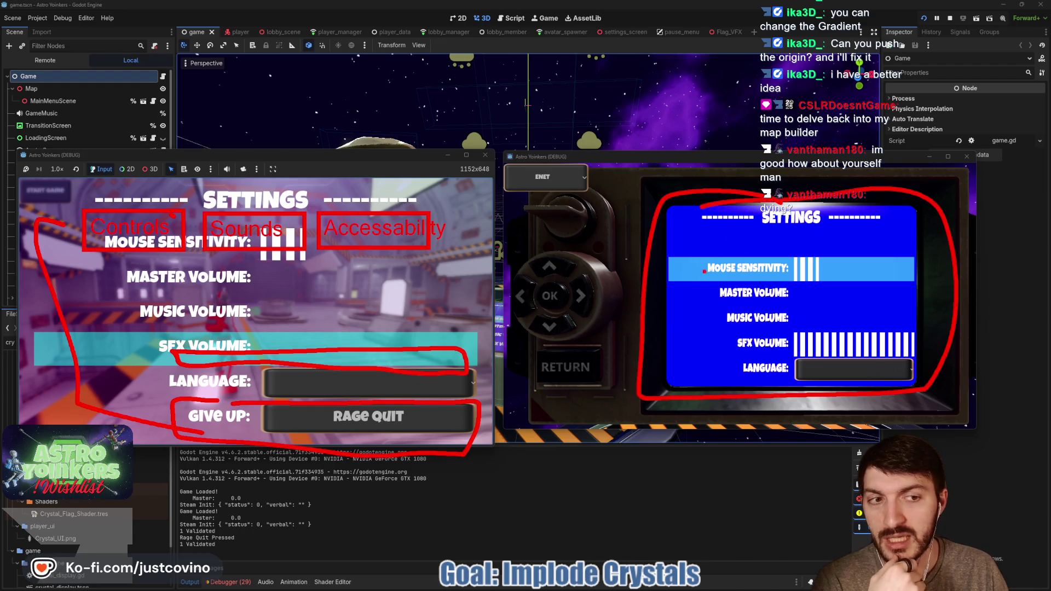
mouse_move(366, 296)
mouse_down()
mouse_move(311, 299)
mouse_move(447, 284)
mouse_up()
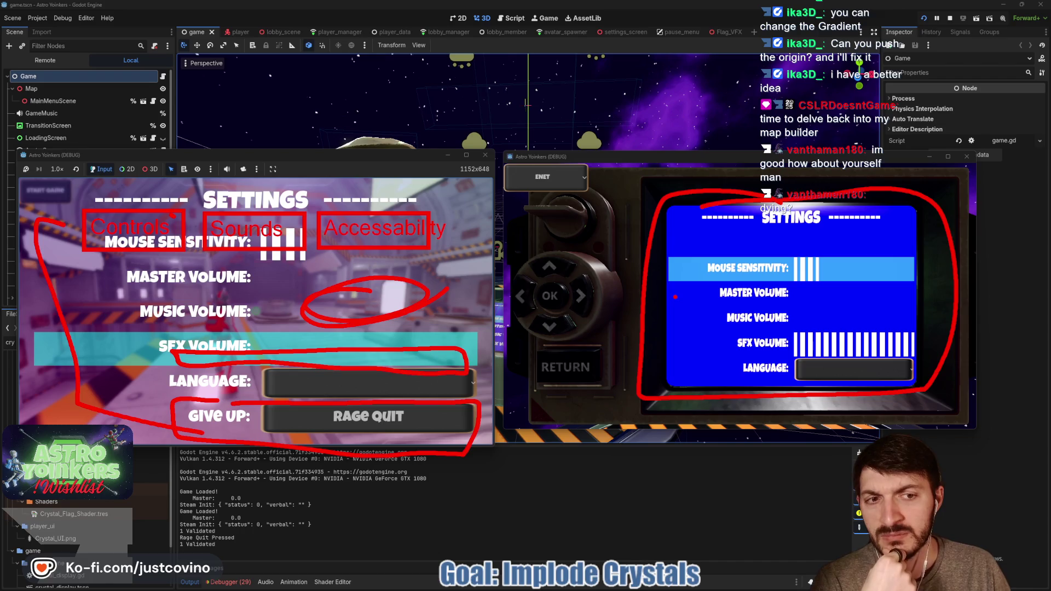
key(Escape)
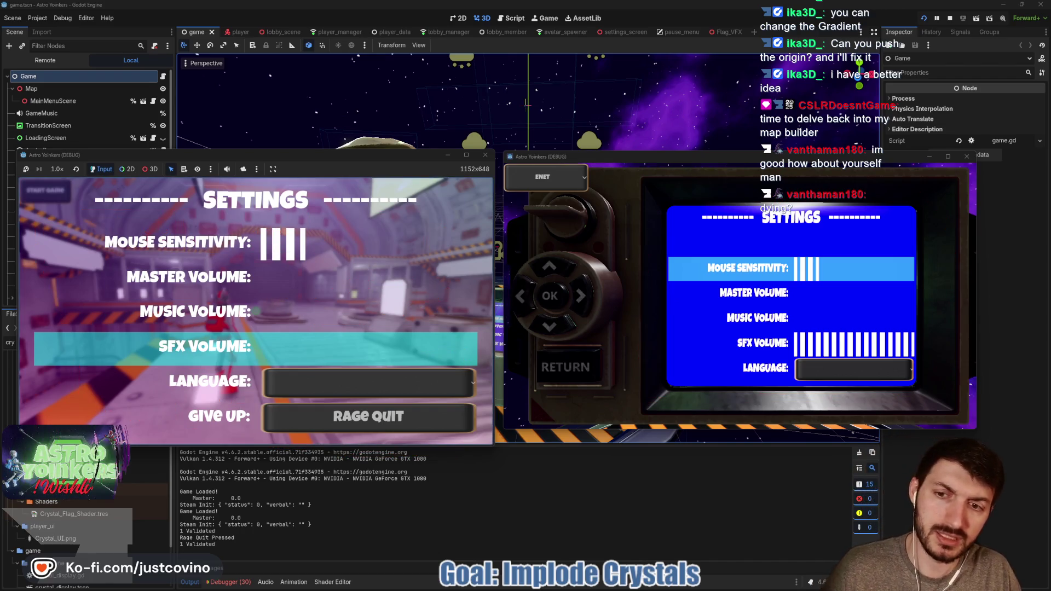
- Close settings, open the Asteroid Map board's Customize panel, then bring up the Notion ToDo board
key(Escape)
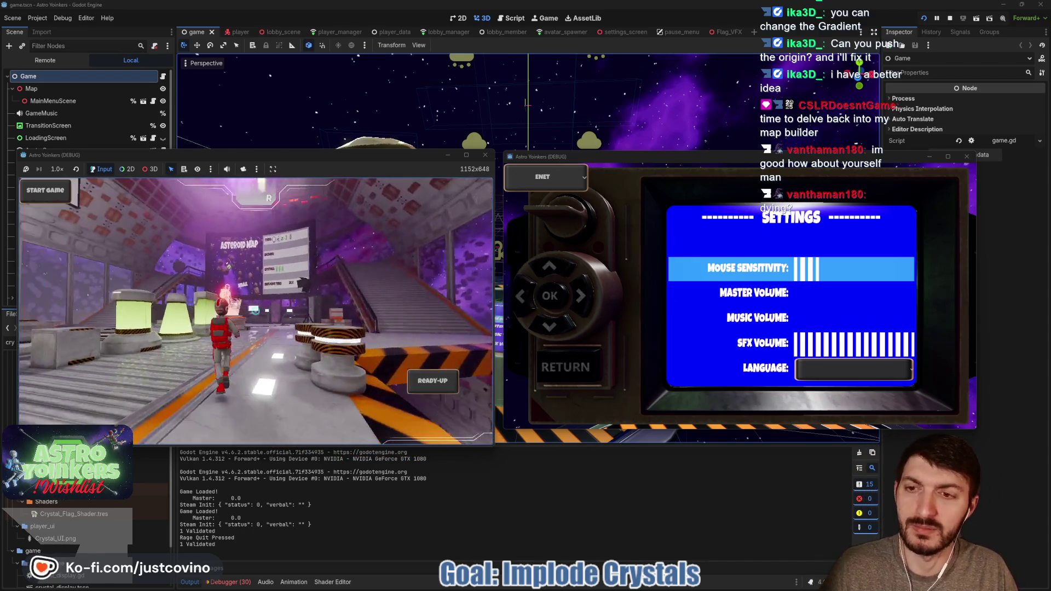
key(w)
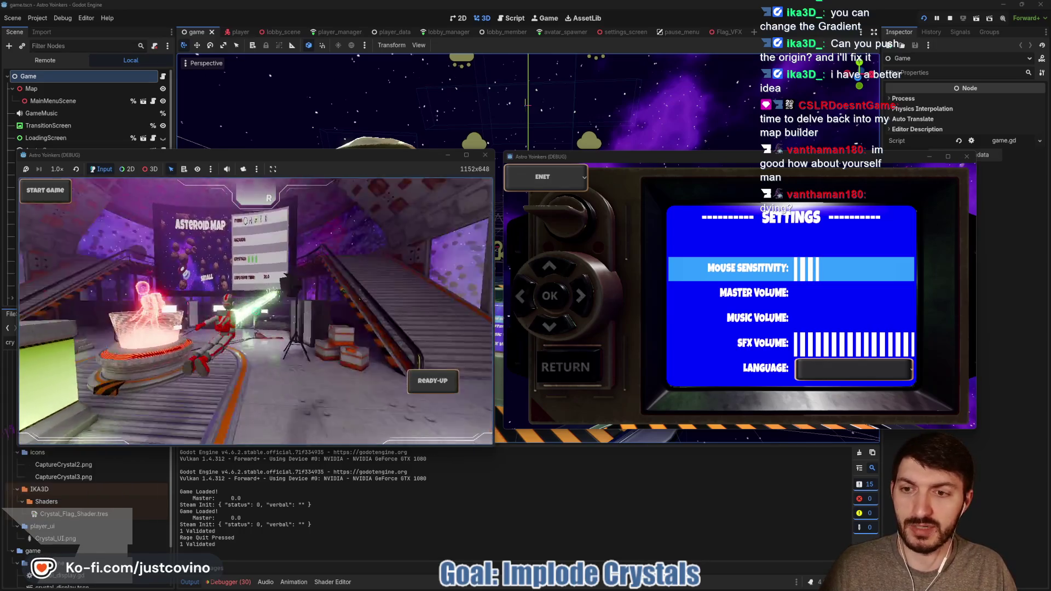
key(e)
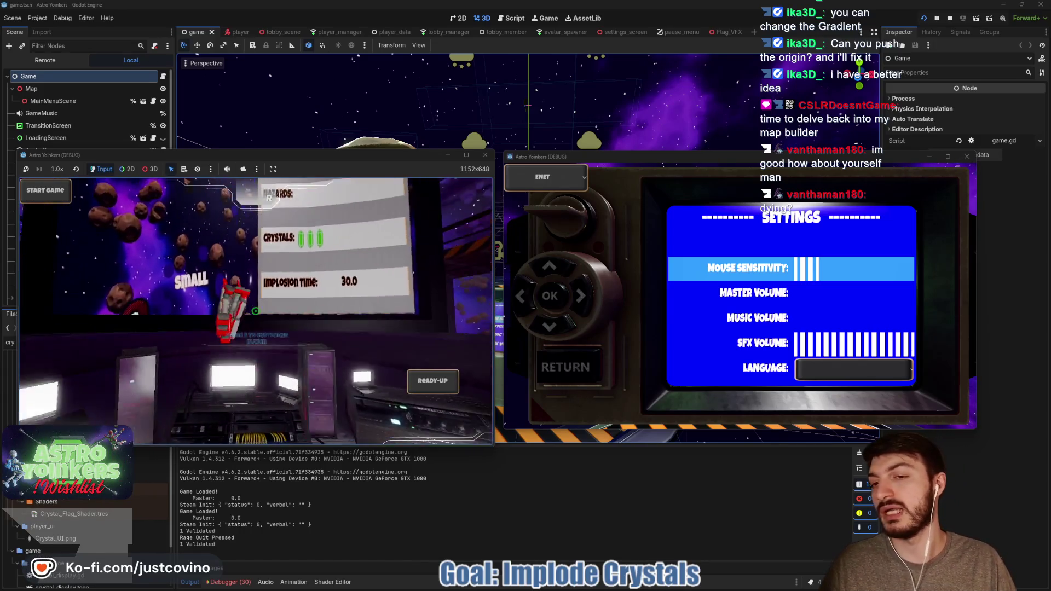
click(248, 391)
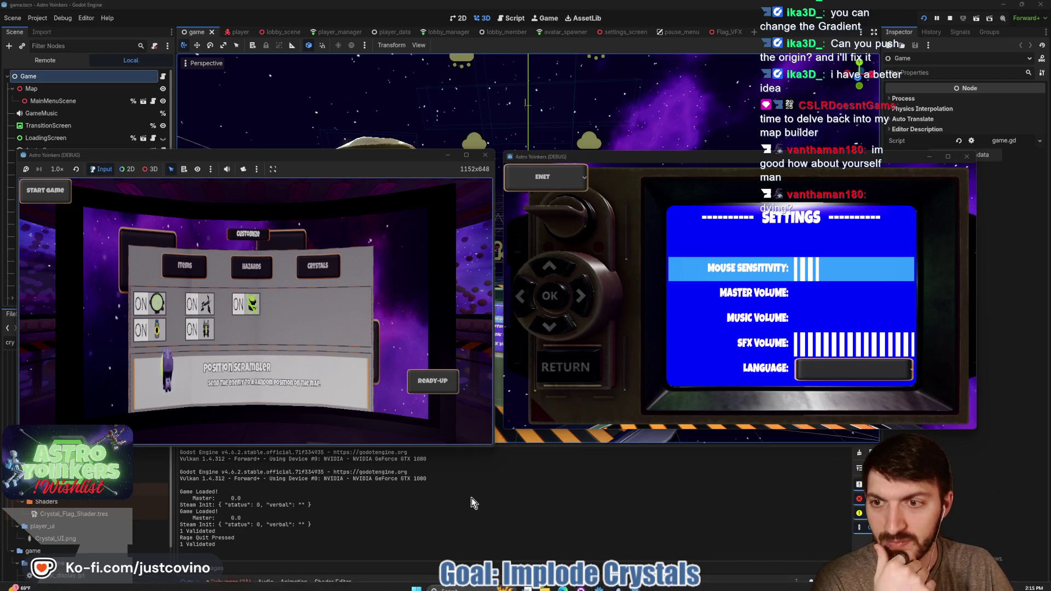
mouse_move(563, 586)
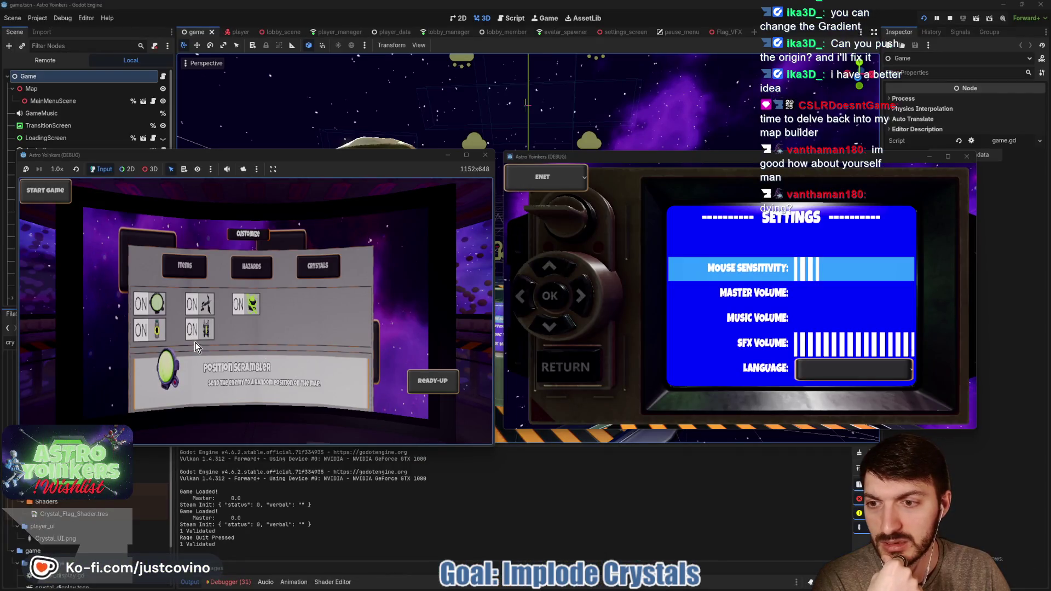
click(563, 585)
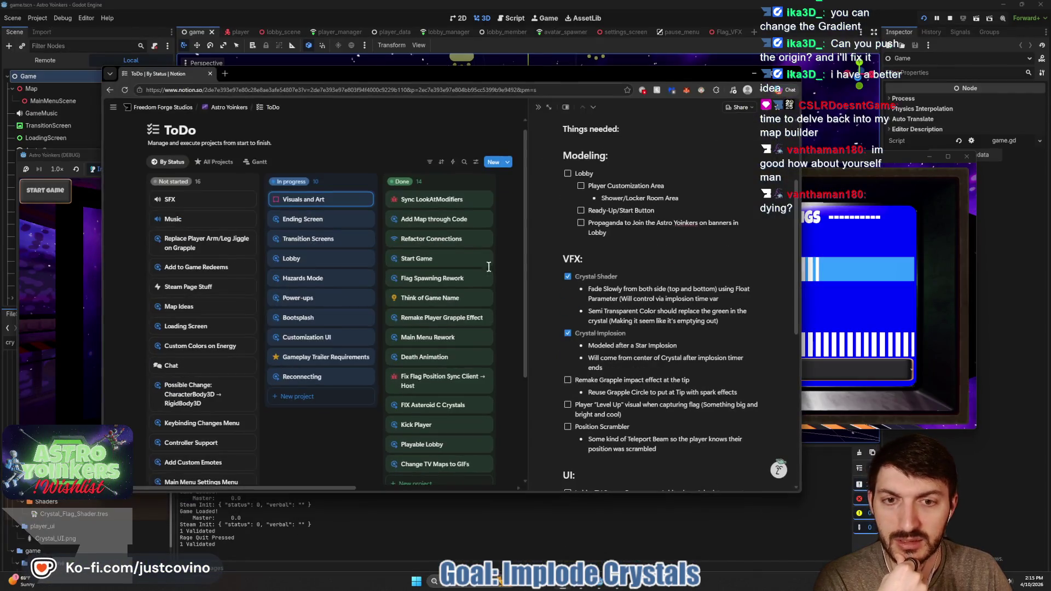
- Add the to-do 'Items & Hazards Toggle Buttons on Map Customization TV Screen' under UI
scroll(641, 342, up, 2)
scroll(641, 342, down, 5)
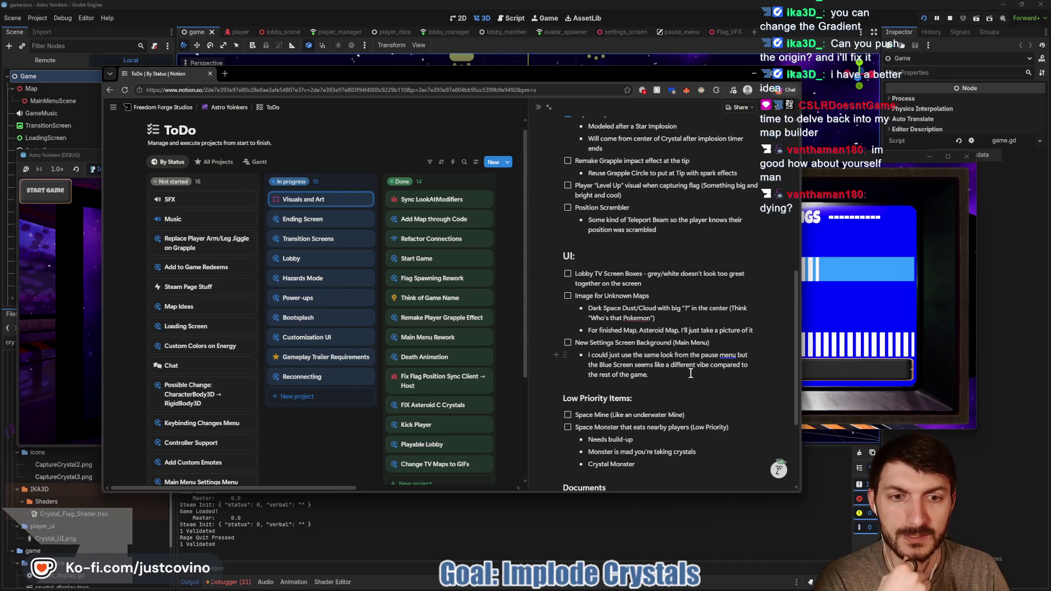
text(.)
key(Return)
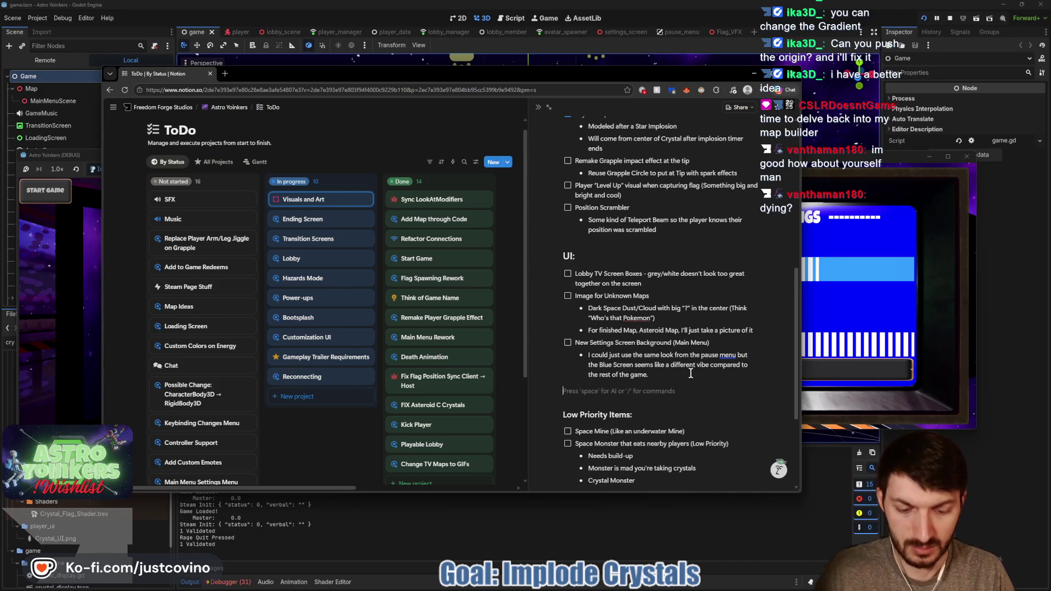
text(- ])
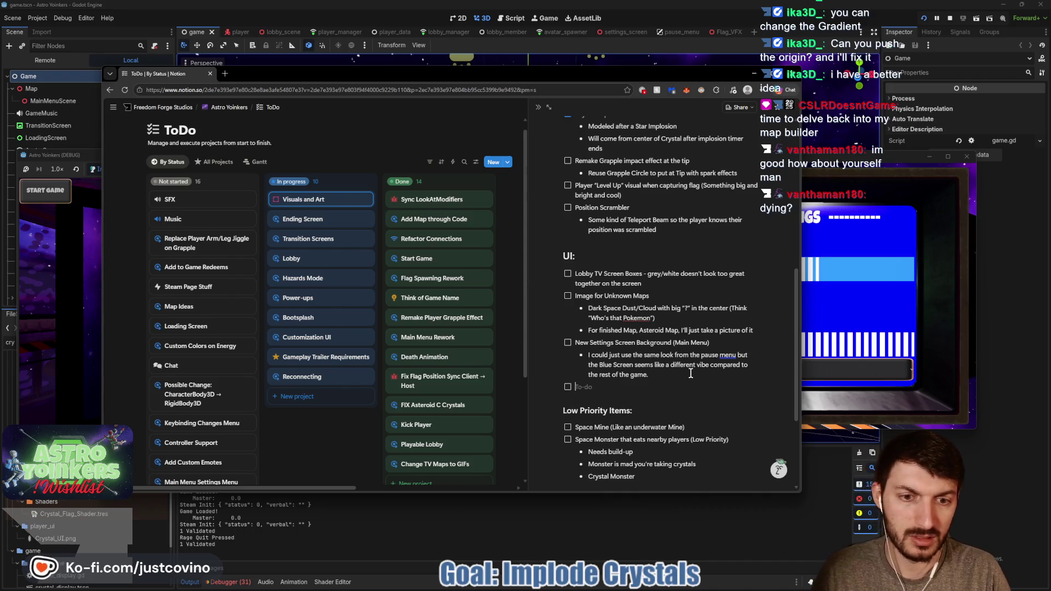
text(Itm)
key(BackSpace)
text(ems &)
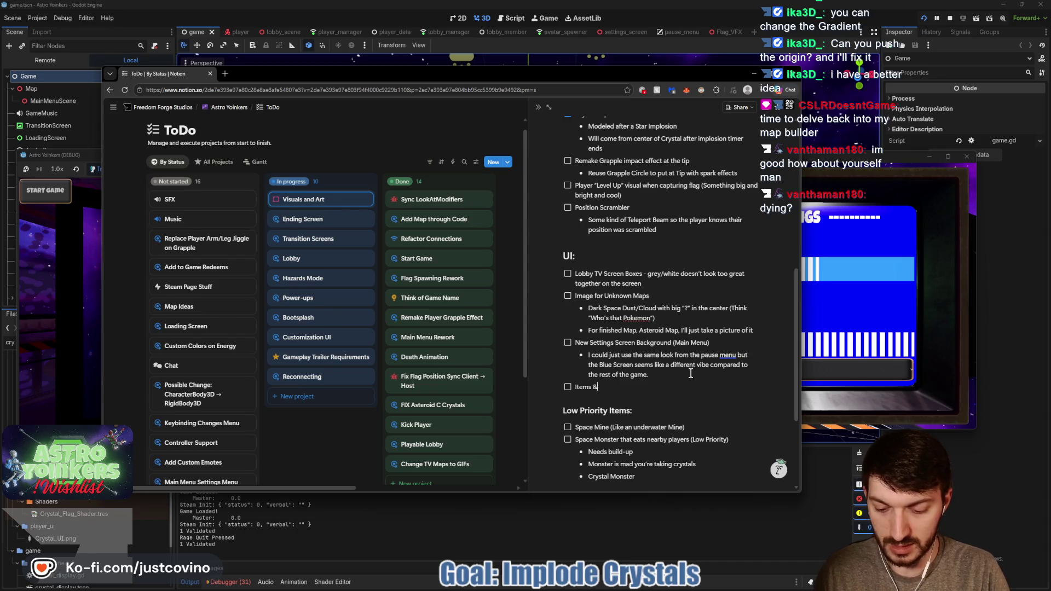
text( Hazards Toggle Buttons on Map )
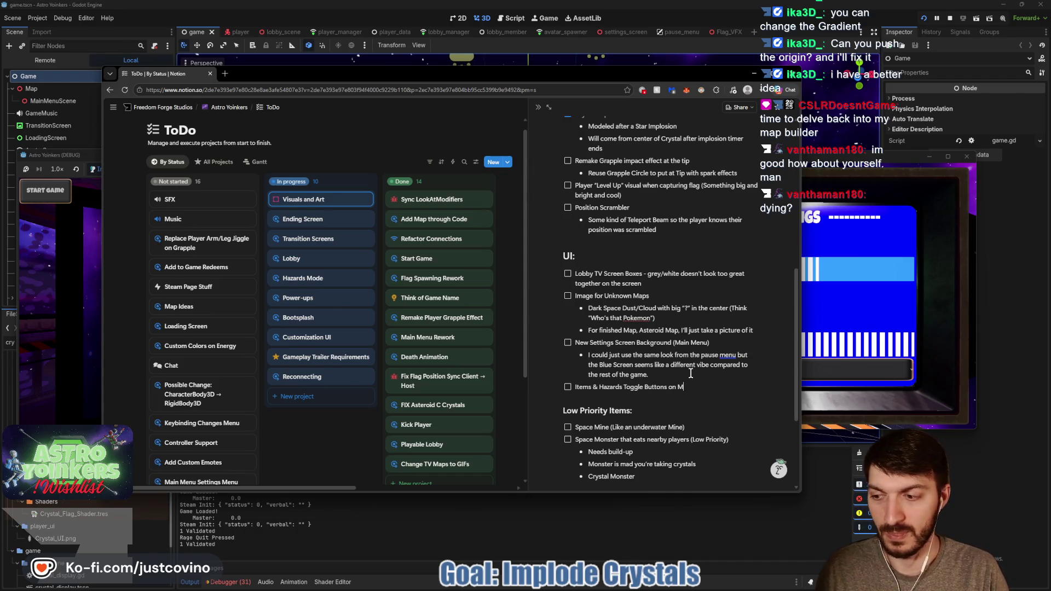
text(Customizat)
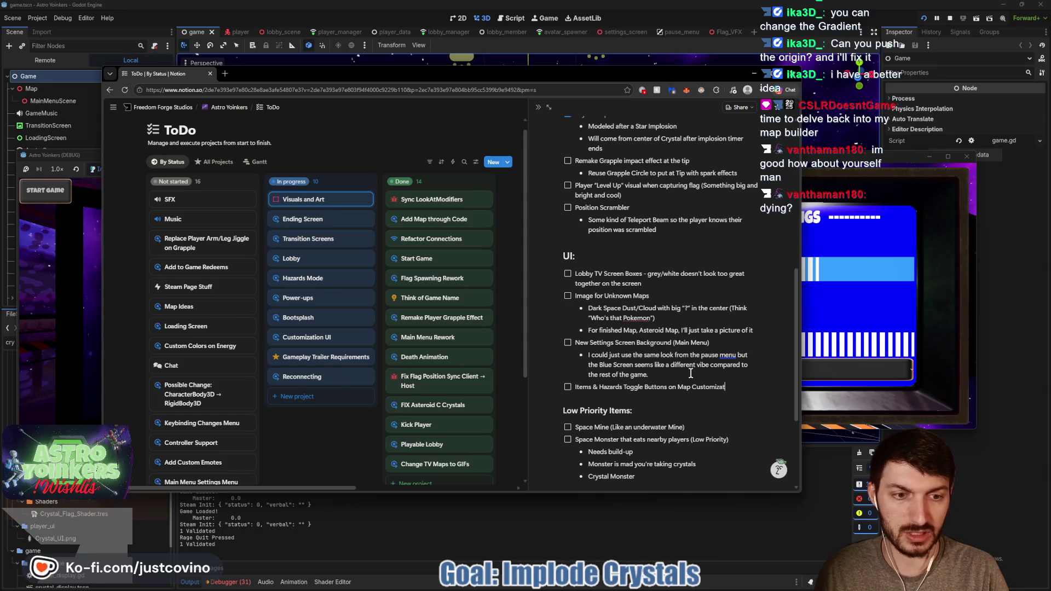
text(ion TV)
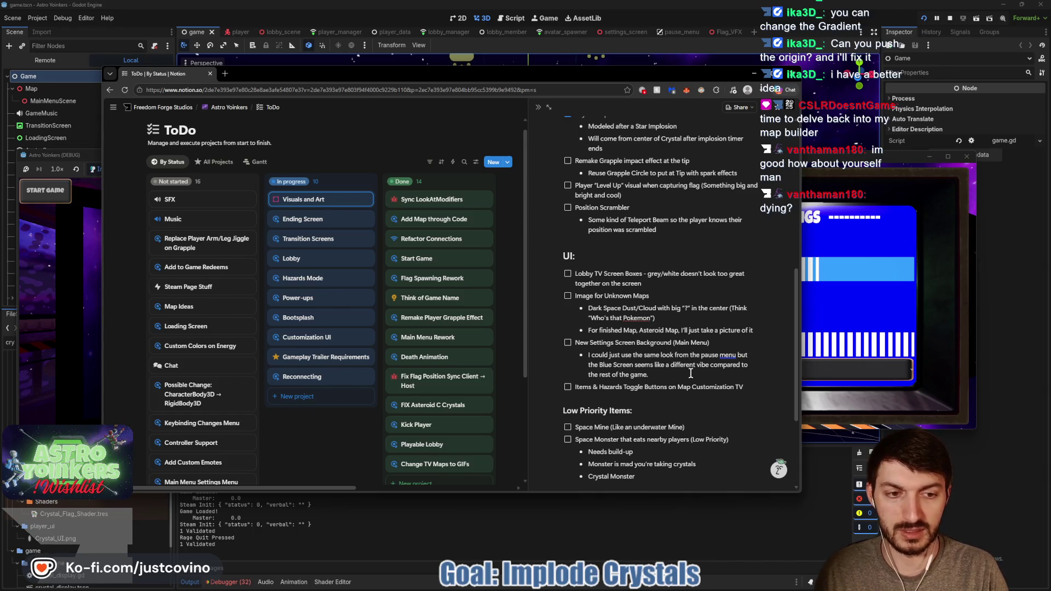
text( Screen)
key(Return)
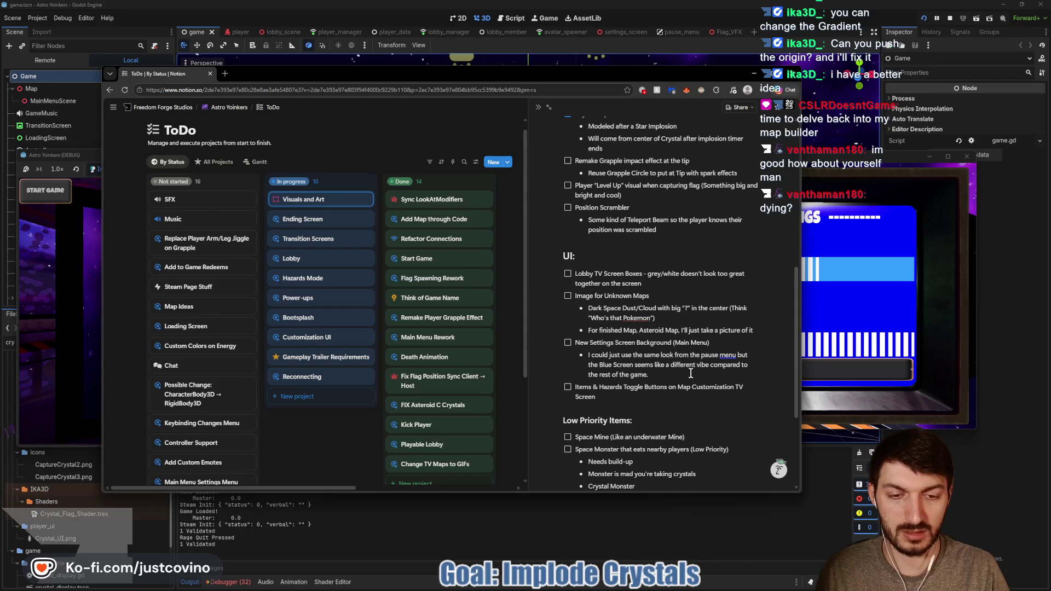
- Nest the note 'Show ON/OFF but make prettier' under it and close the side page
key(Tab)
text(- Show)
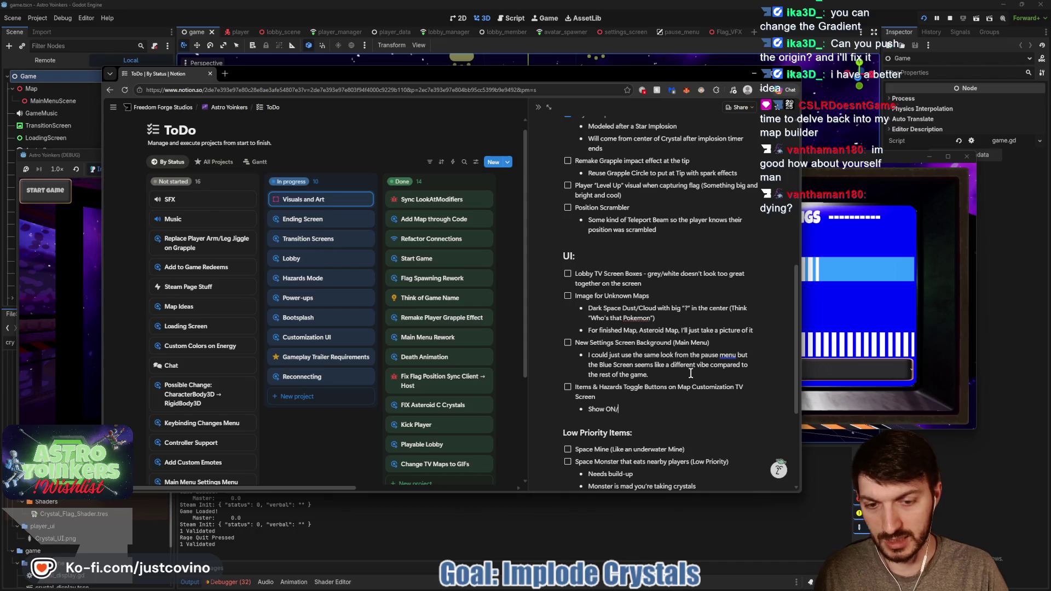
text(FF)
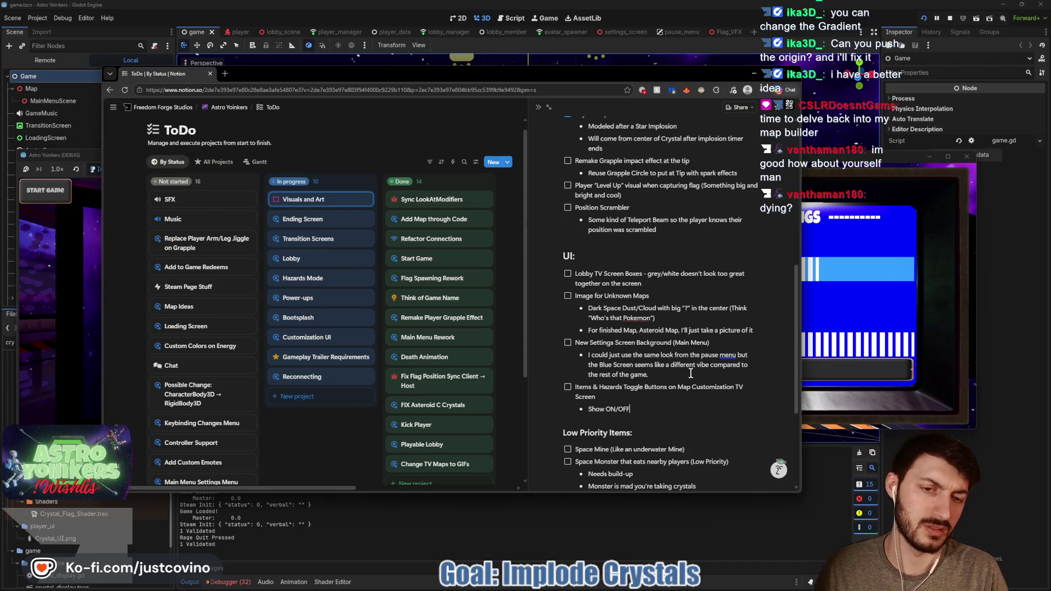
text( but make prettier)
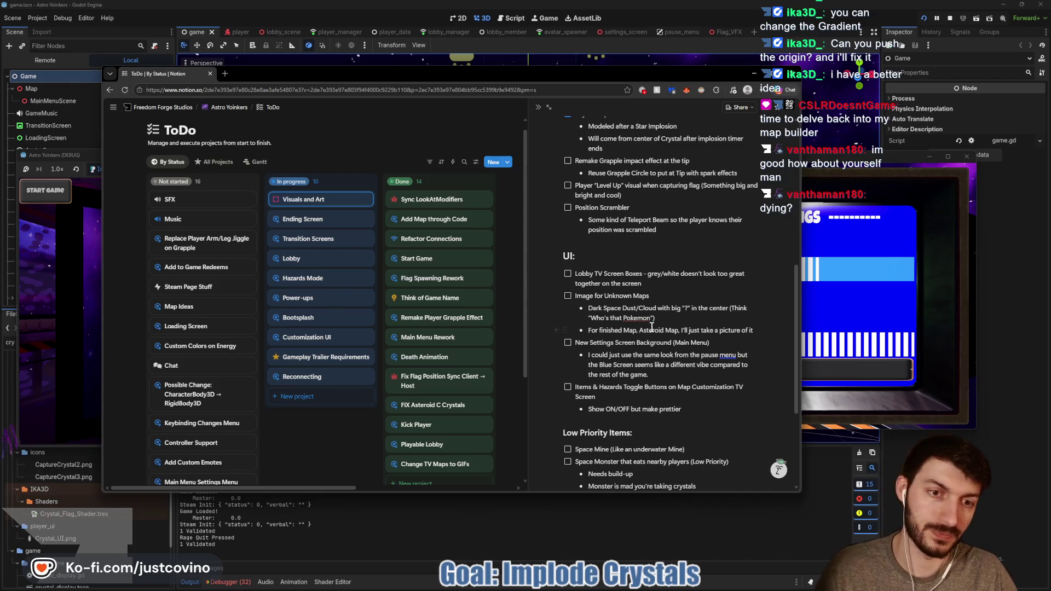
click(411, 142)
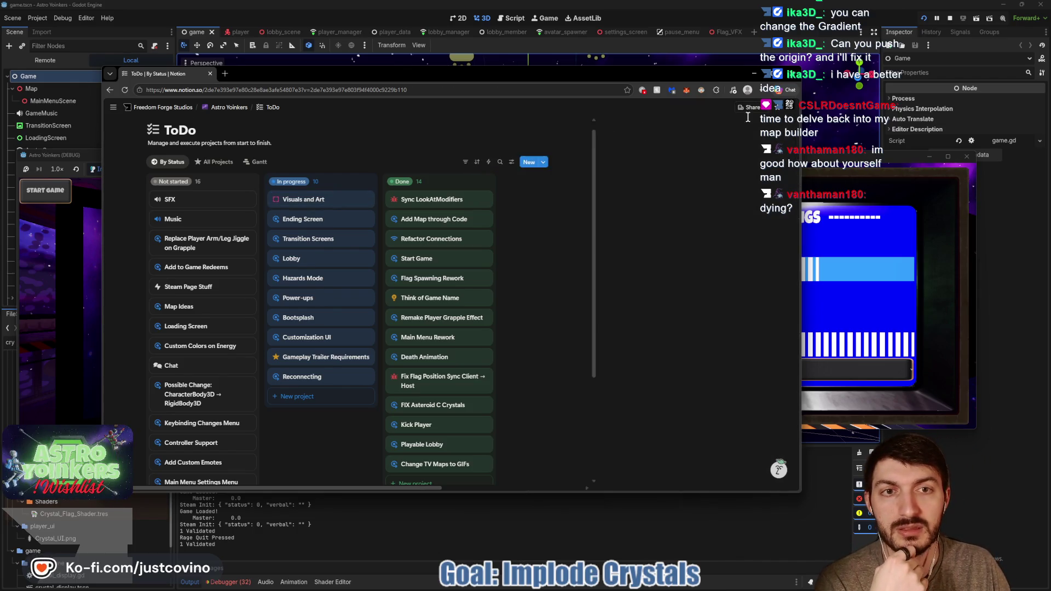
- Return to the game, mark the player ready, and reopen the match customization panel
click(754, 73)
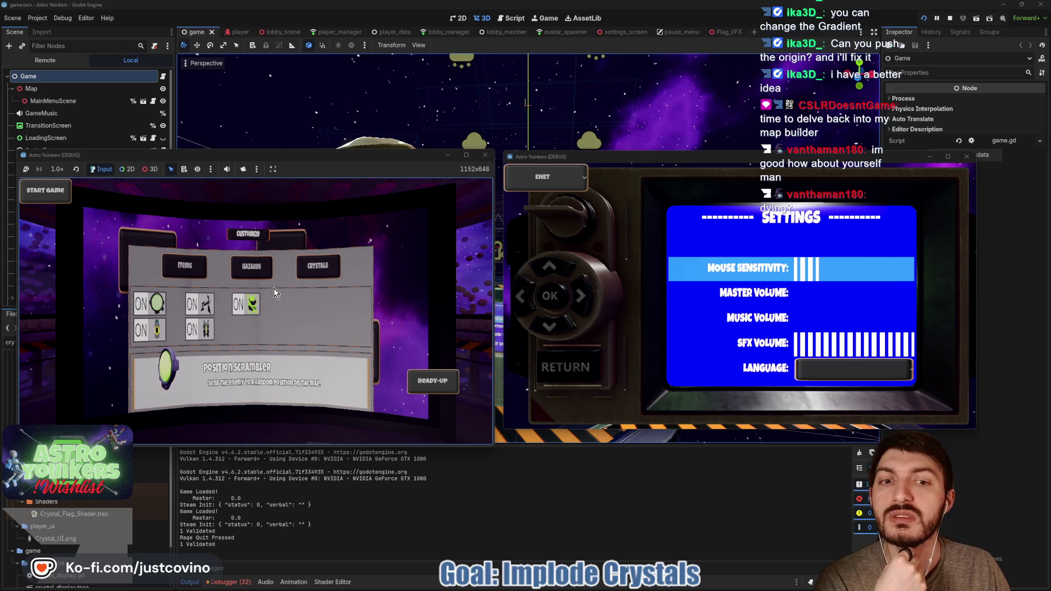
click(426, 379)
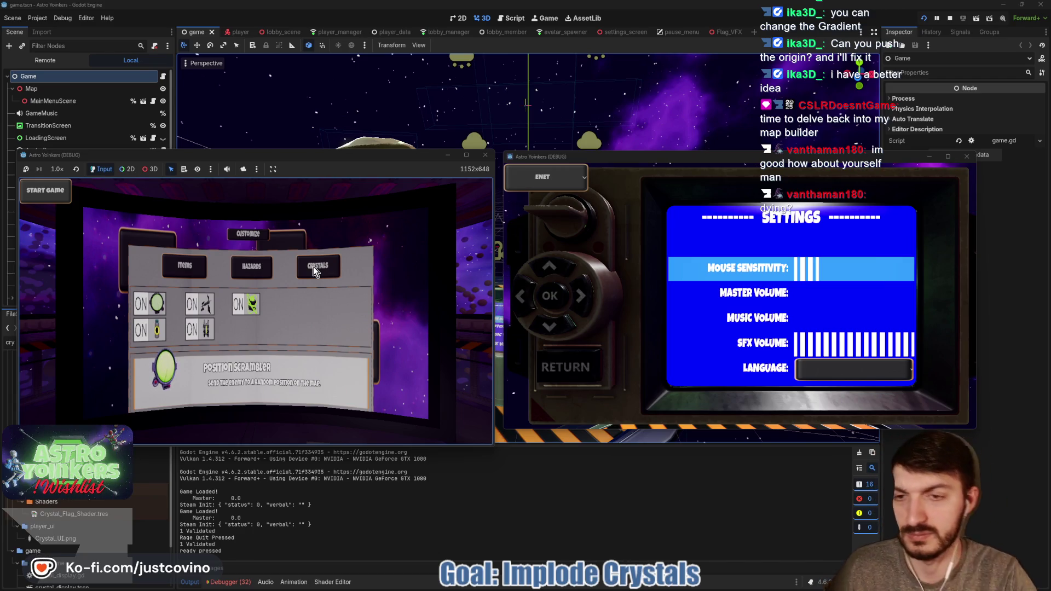
key(Escape)
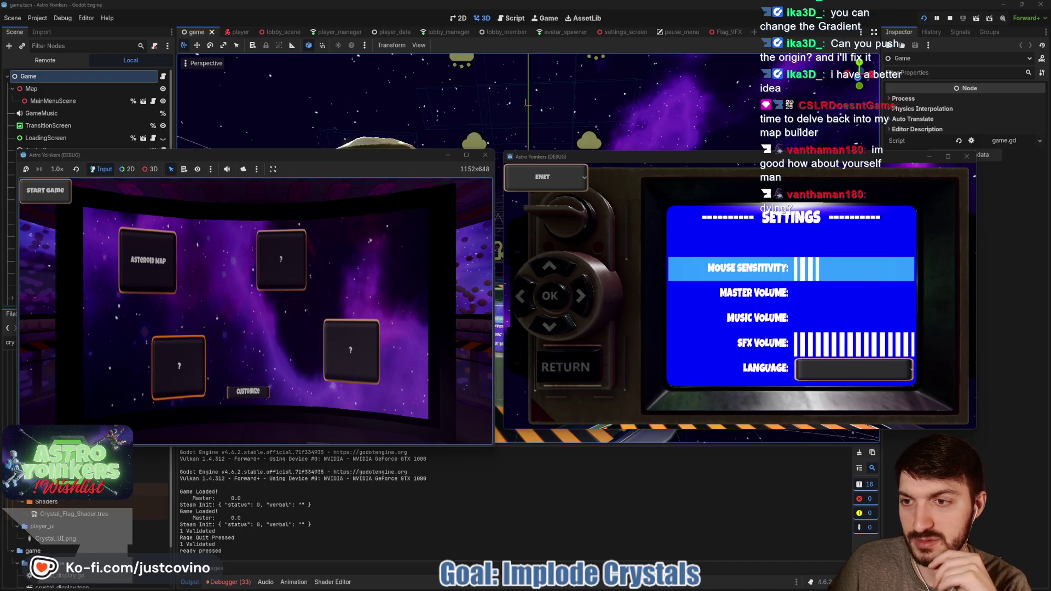
click(248, 391)
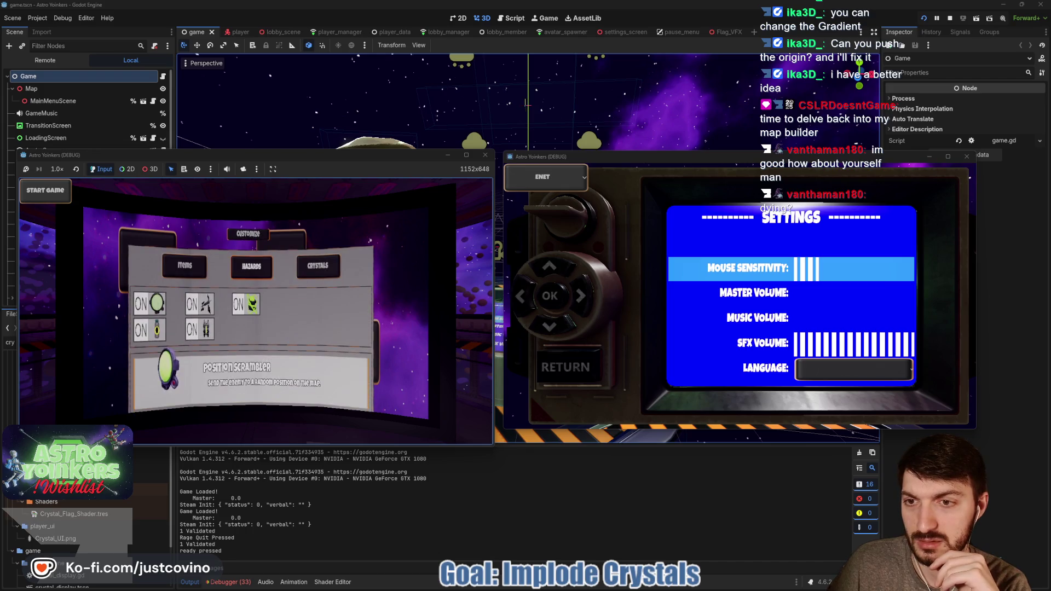
- Browse the Crystals, Hazards and Items options, close the panel and start the match
click(317, 265)
key(Right)
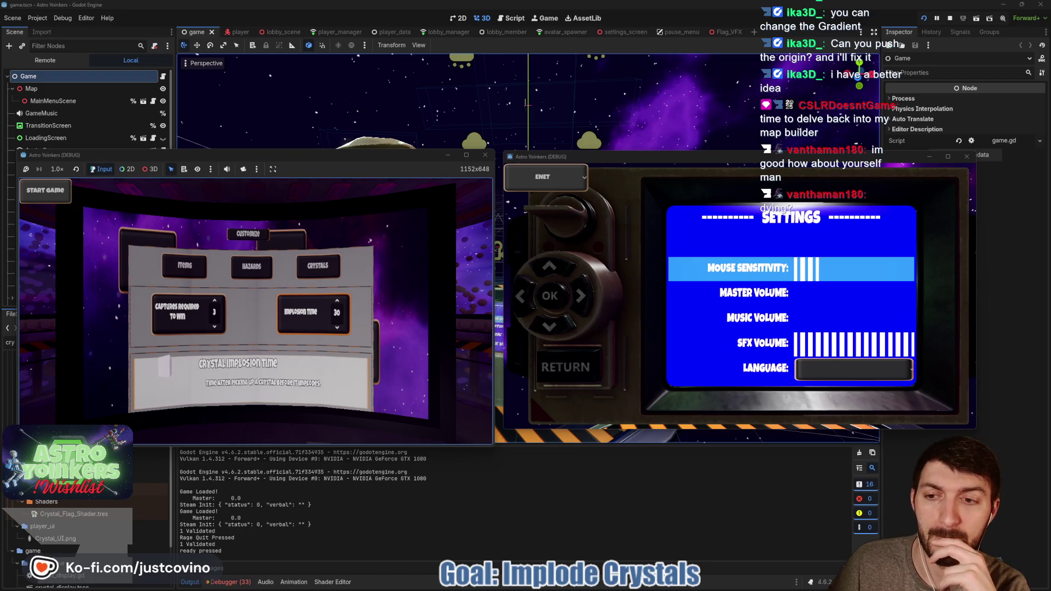
key(Left)
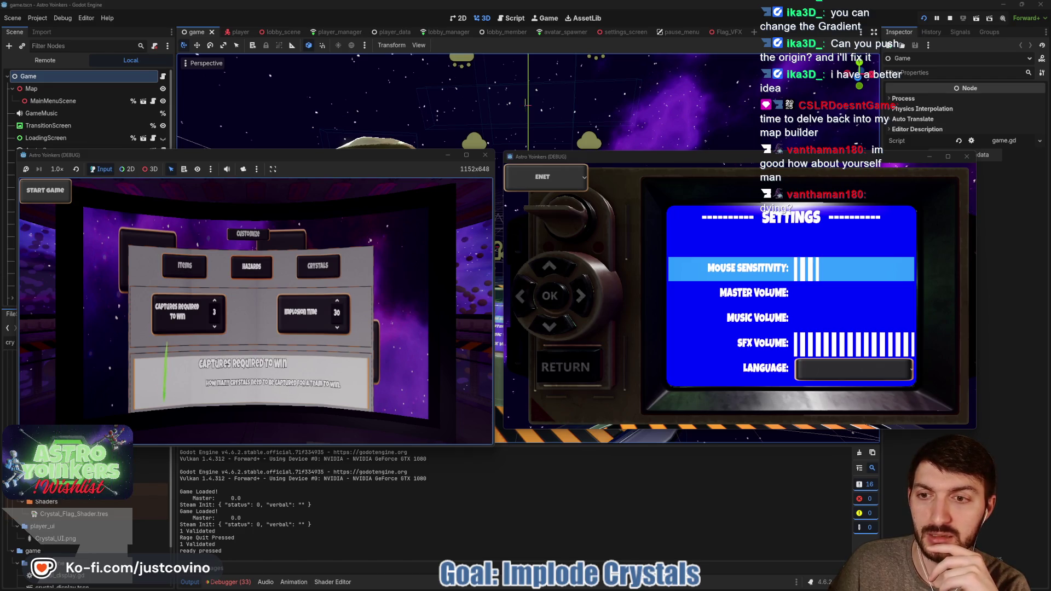
key(Up)
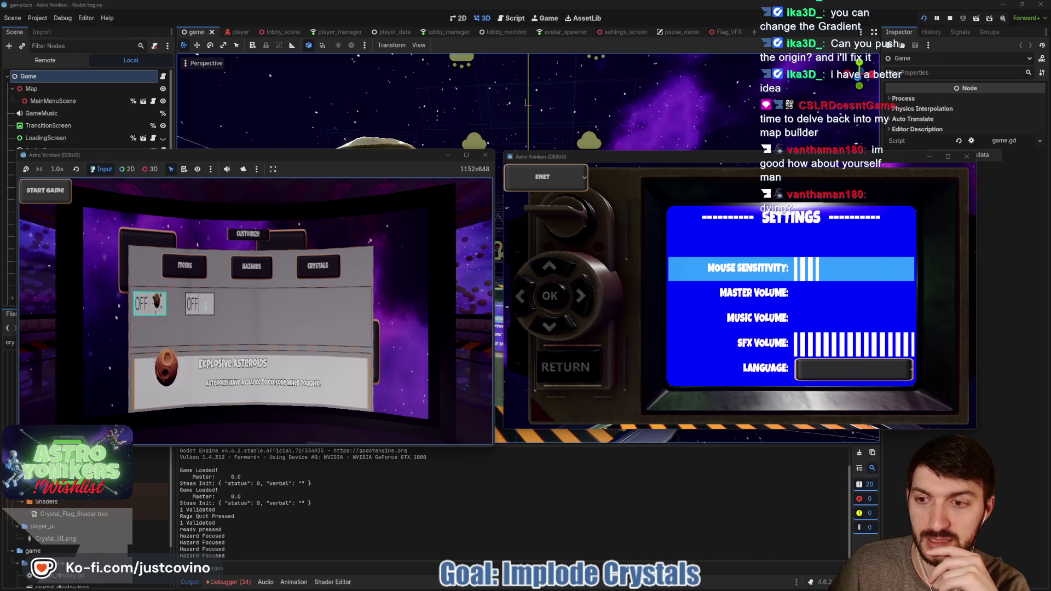
key(Right)
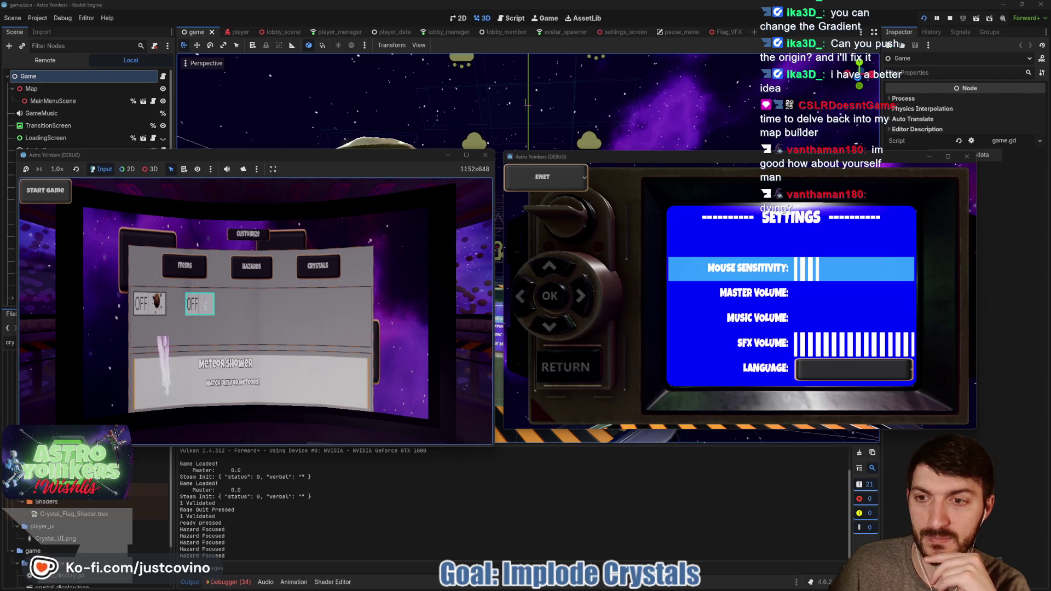
key(Up)
key(Escape)
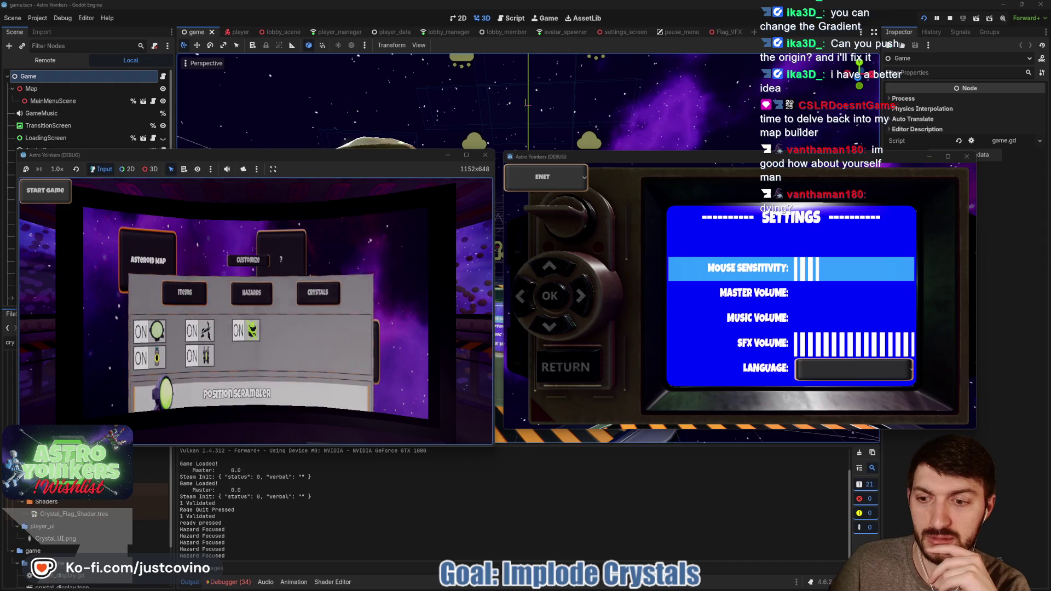
key(Return)
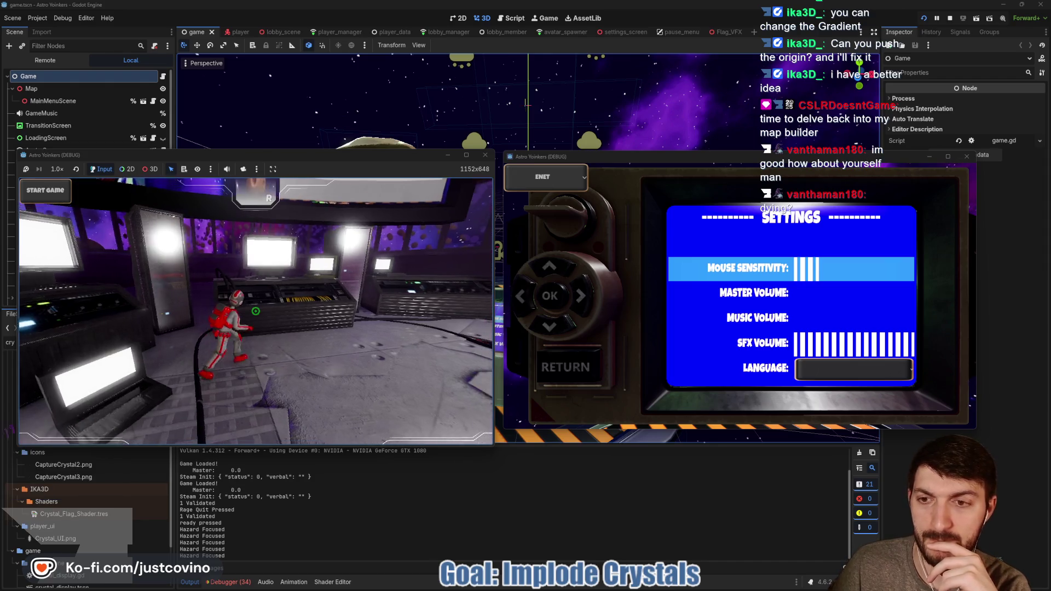
- Move the player, open Settings from the second window's main menu, then stop the game
key(w)
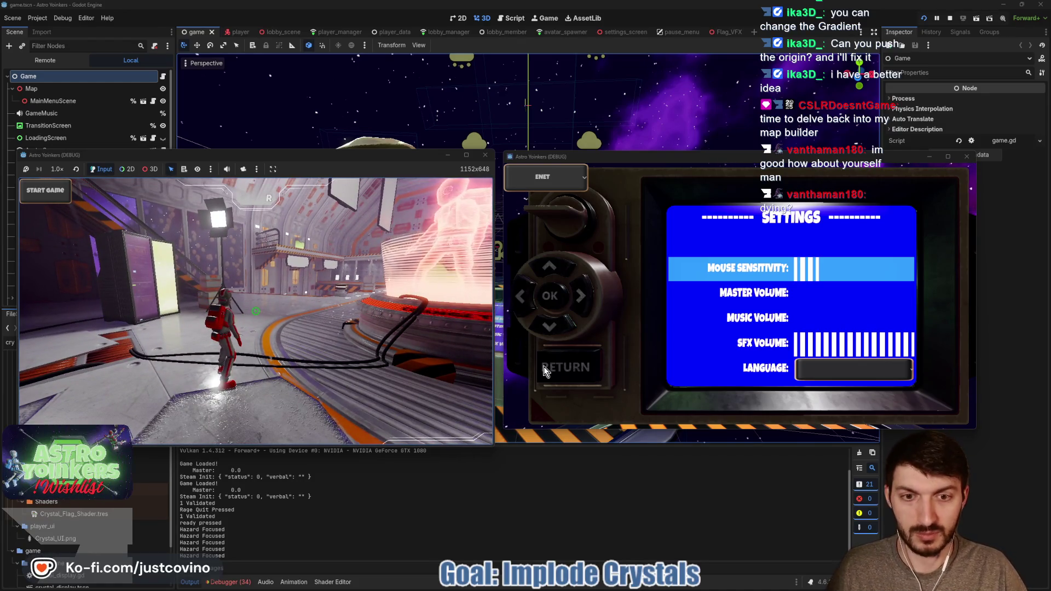
click(581, 368)
click(581, 367)
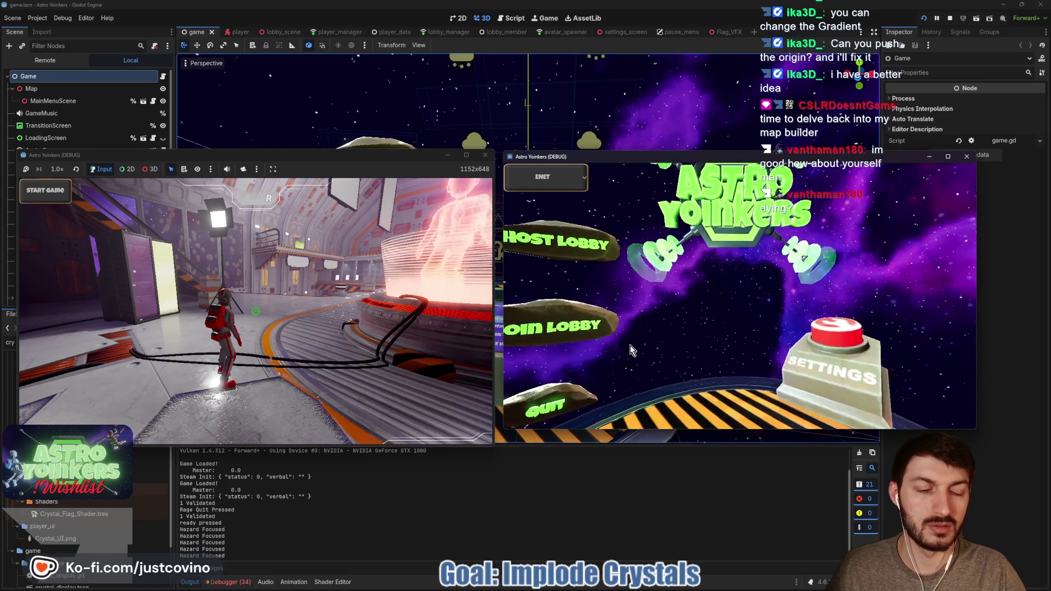
click(809, 332)
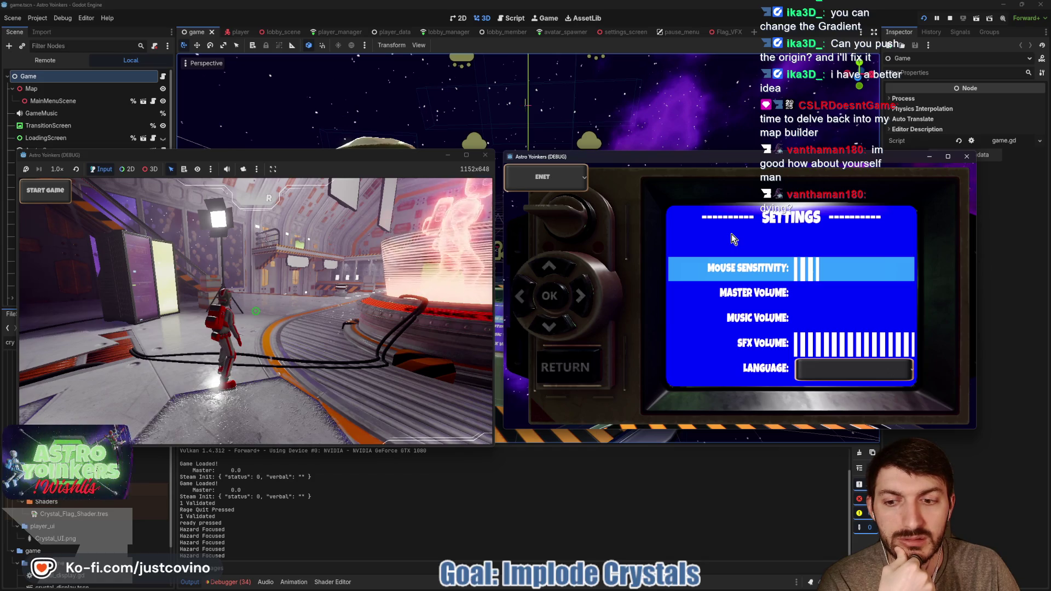
click(951, 16)
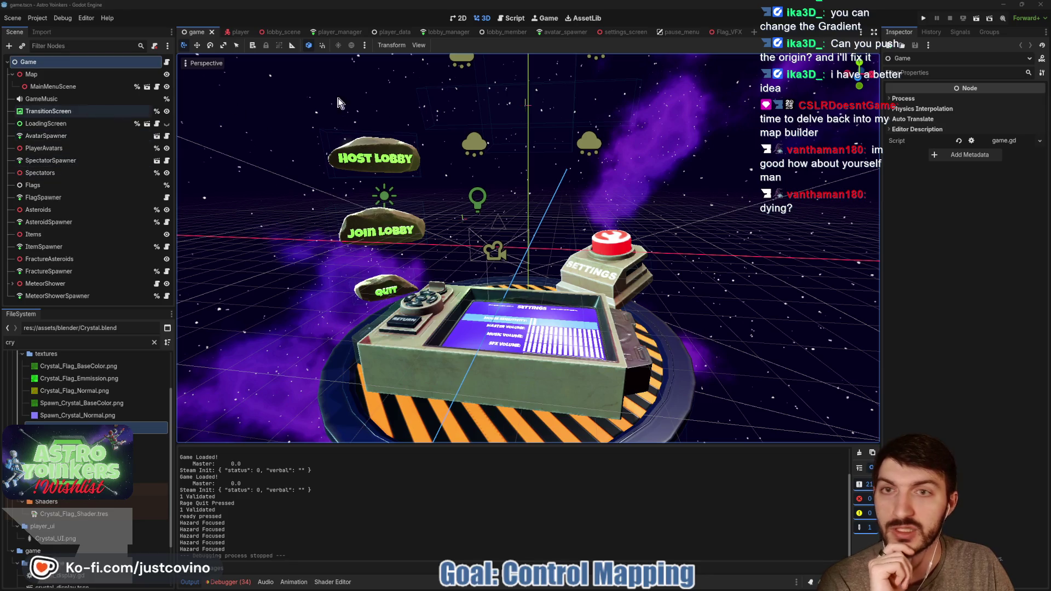
- Open the pause_menu scene in 2D and inspect the Option1, Option6 and div2 nodes
click(671, 32)
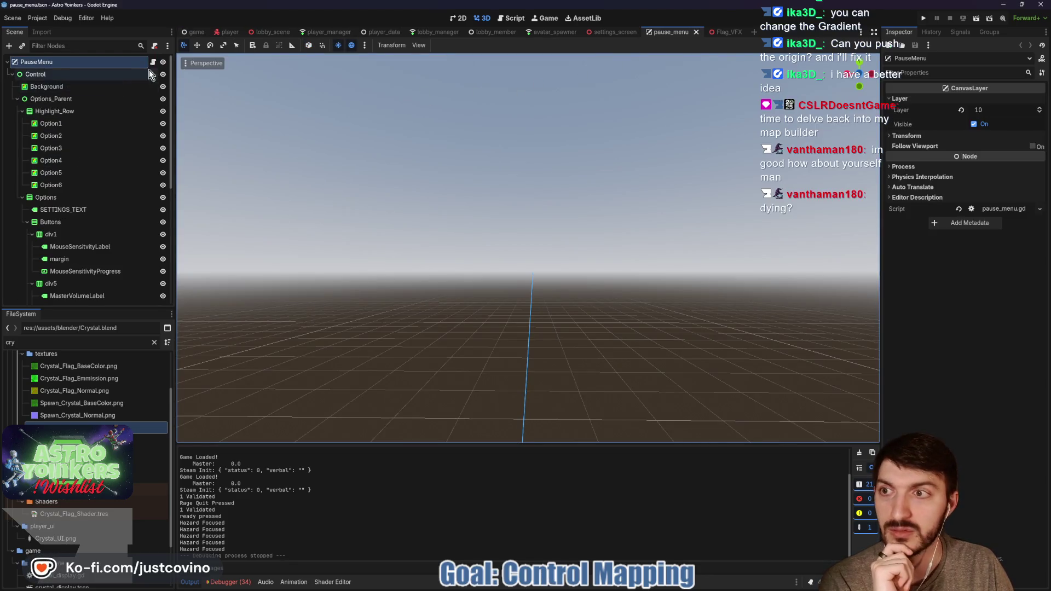
click(457, 20)
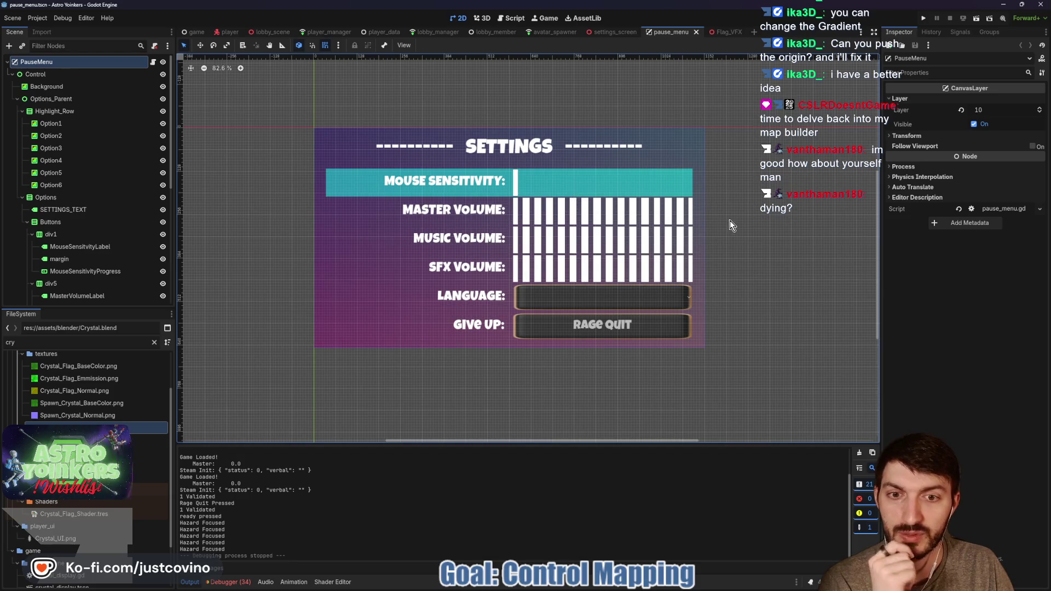
click(64, 125)
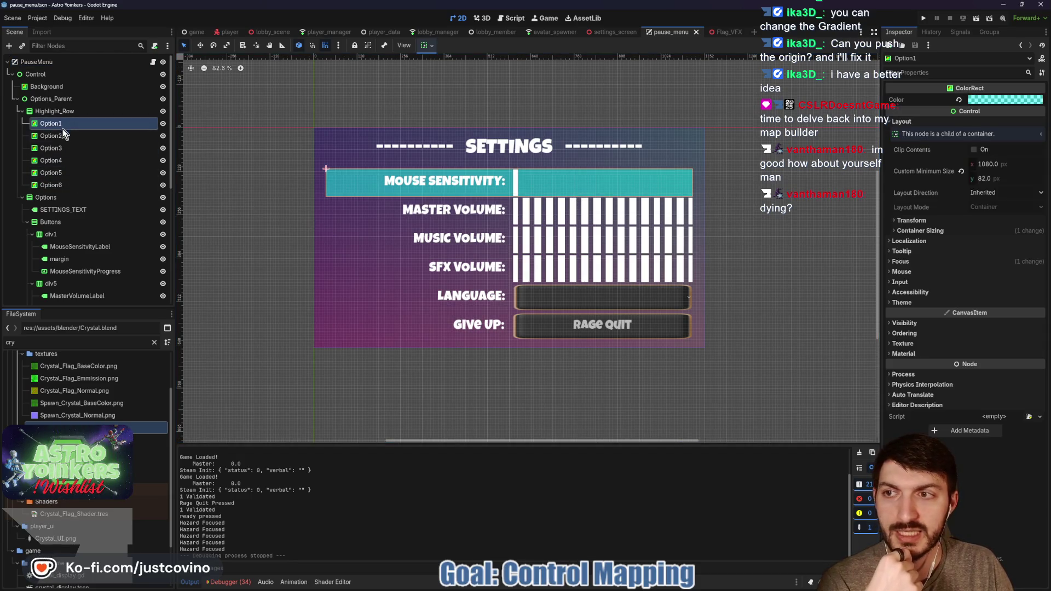
click(60, 186)
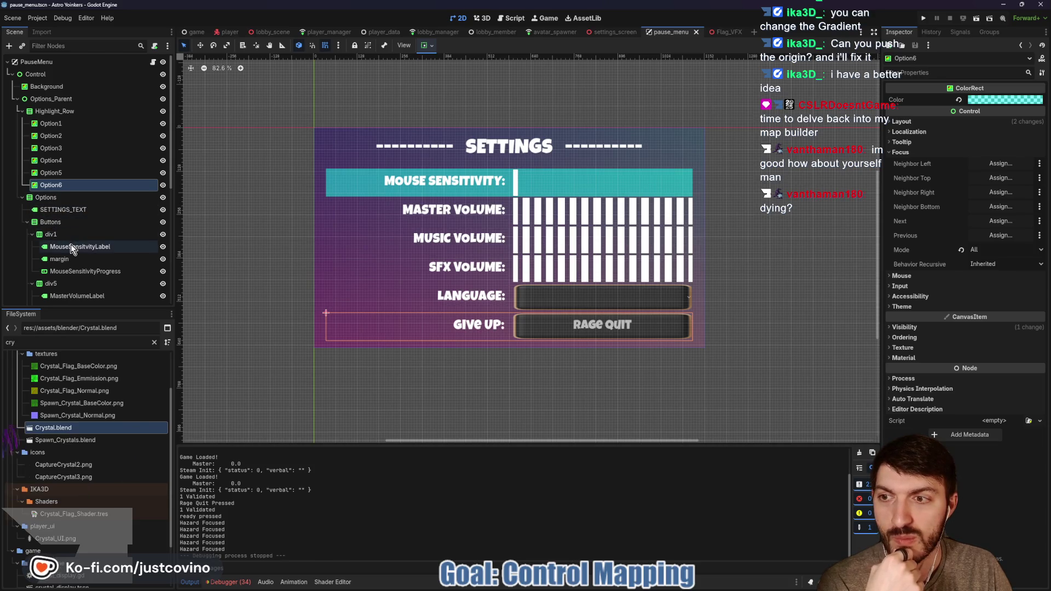
scroll(71, 245, down, 5)
click(57, 209)
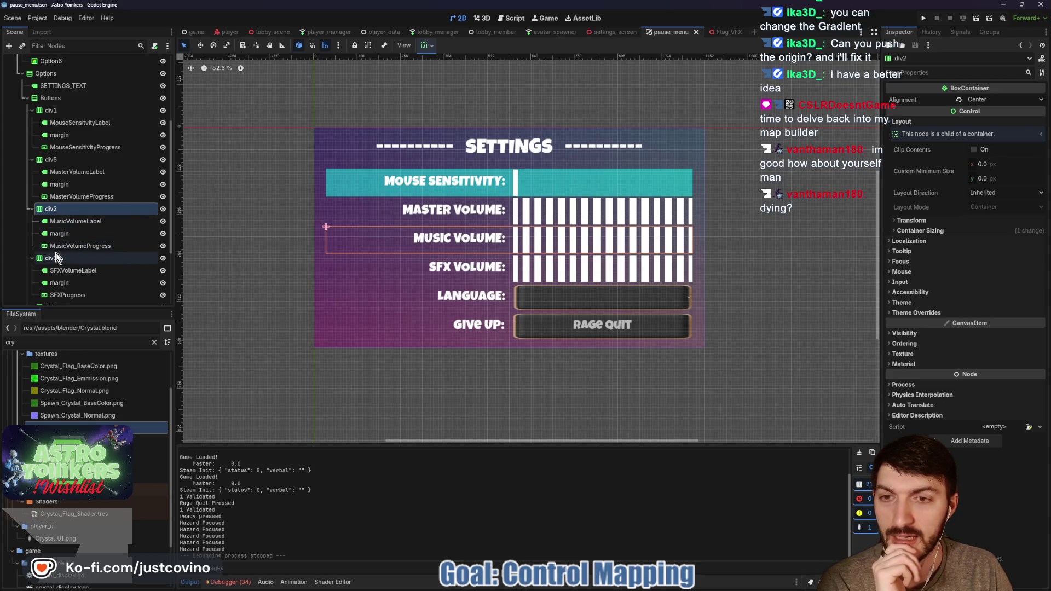
- Select the PauseMenu root node and open its pause_menu.gd script
scroll(61, 259, down, 4)
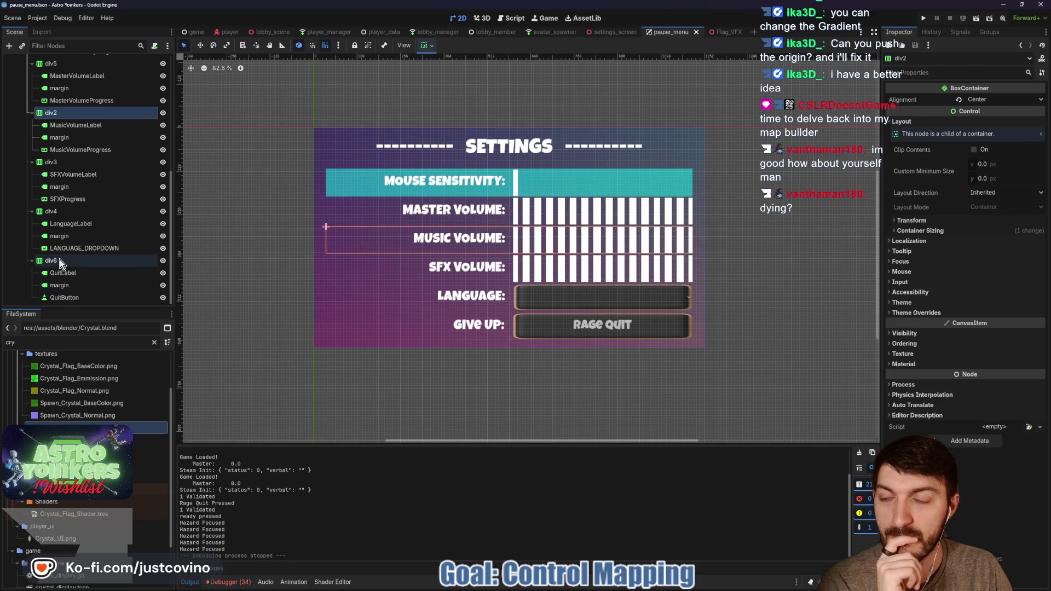
scroll(60, 259, up, 5)
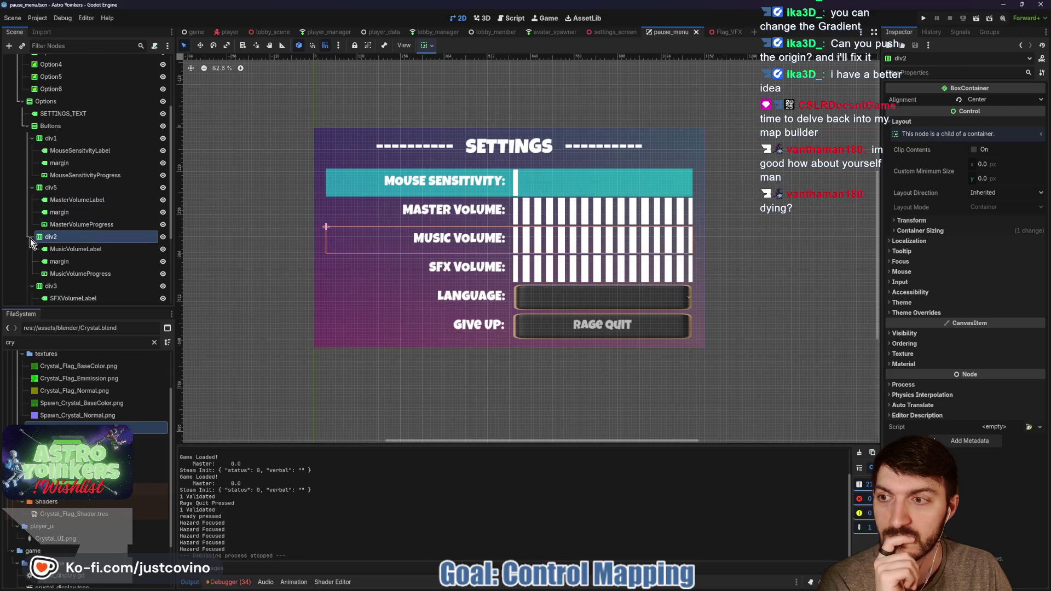
scroll(88, 219, up, 4)
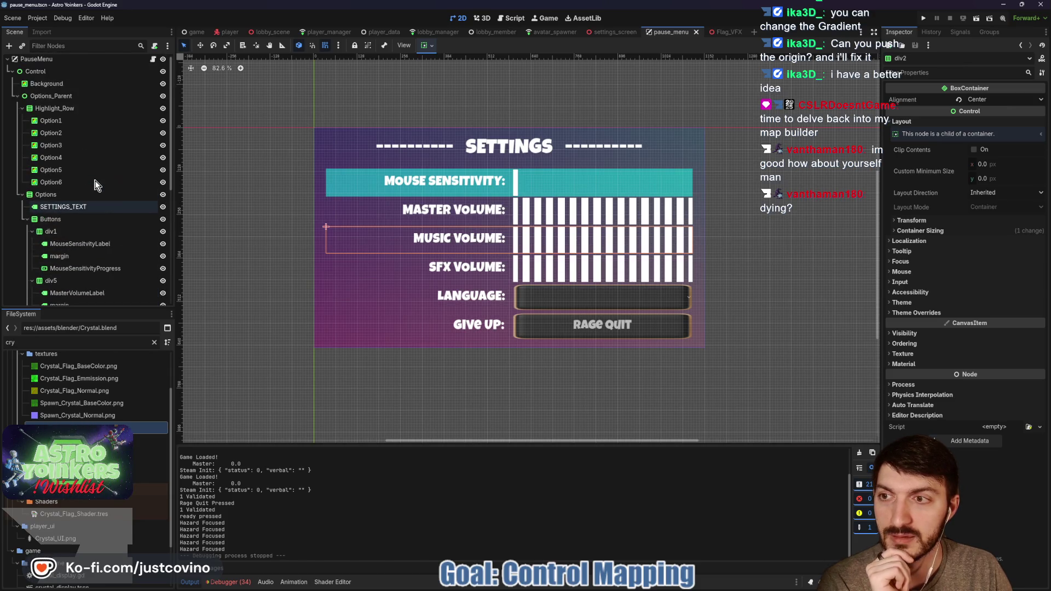
click(123, 62)
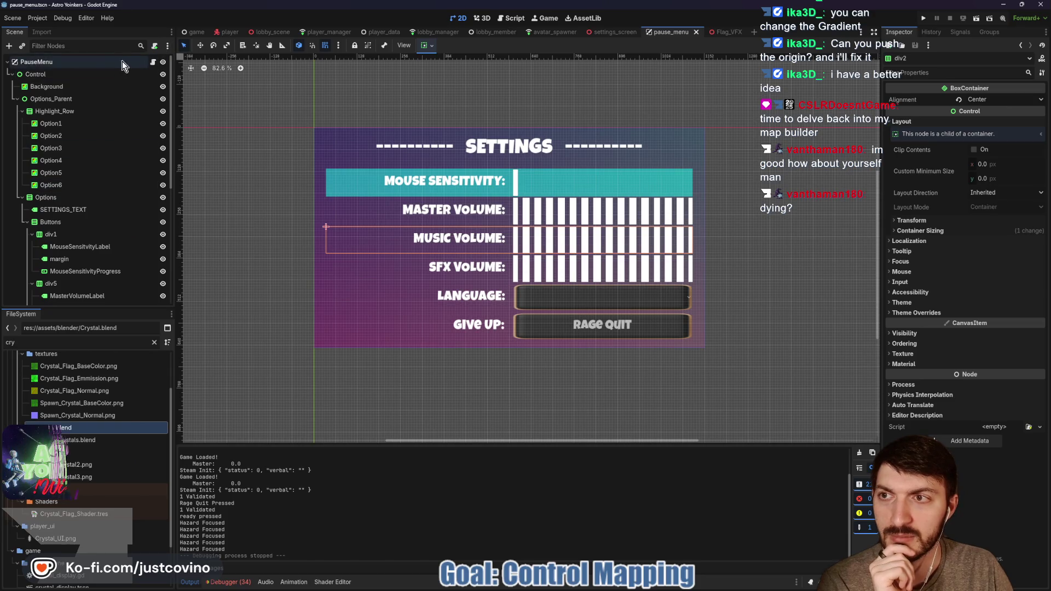
click(152, 62)
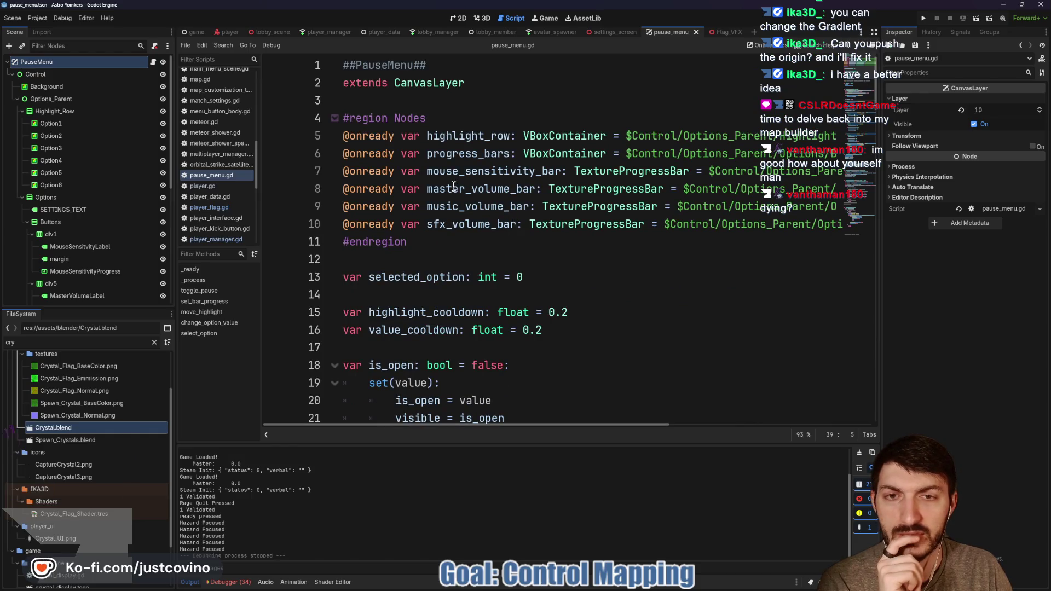
- Fold the '#region Nodes' block in pause_menu.gd and switch back to the 2D menu layout
scroll(461, 218, down, 5)
scroll(461, 219, up, 5)
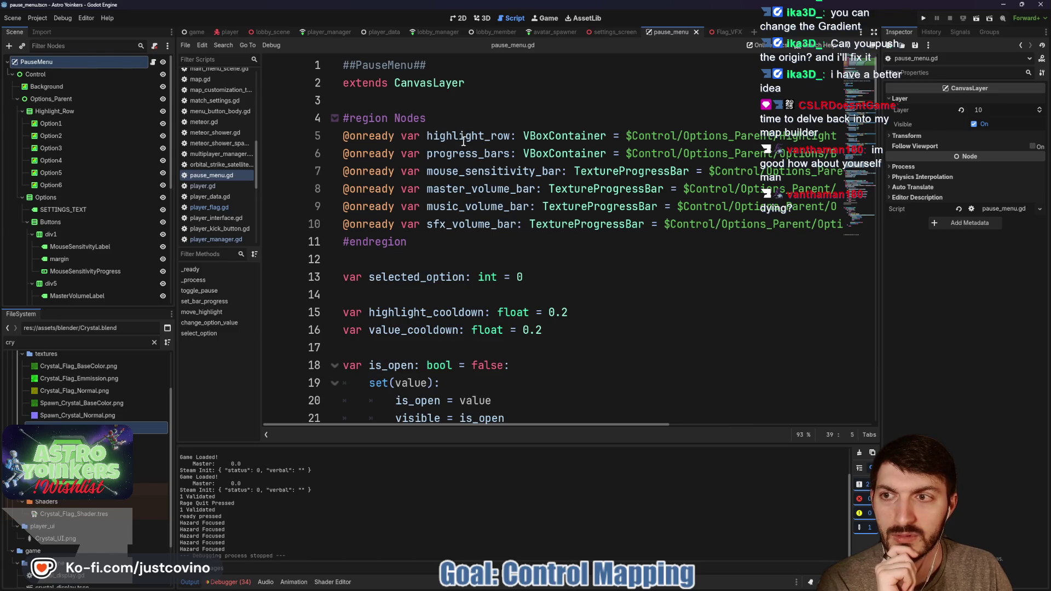
click(334, 119)
click(75, 113)
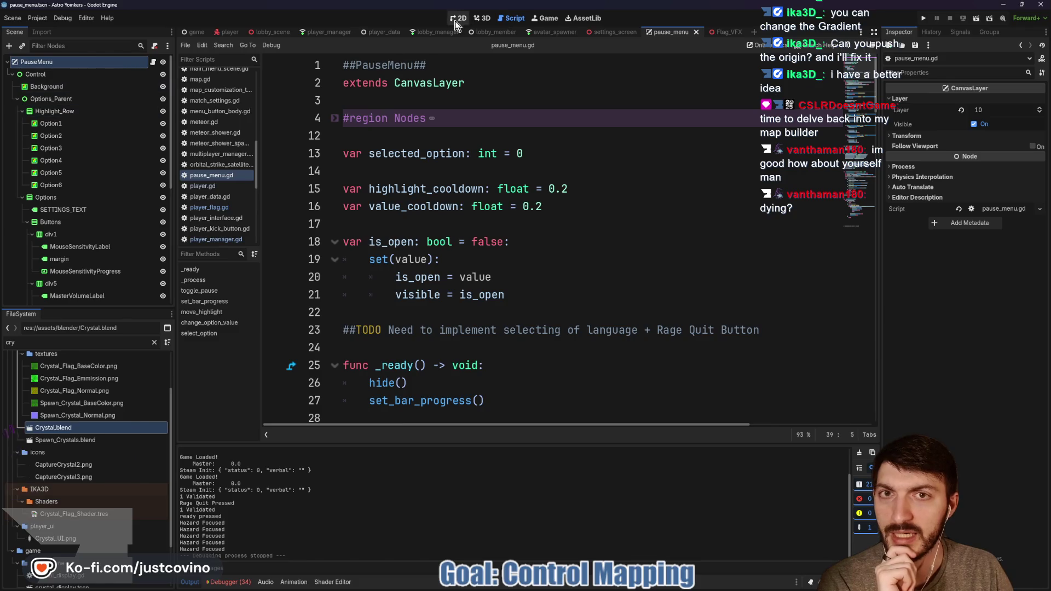
scroll(74, 188, down, 5)
scroll(75, 188, down, 3)
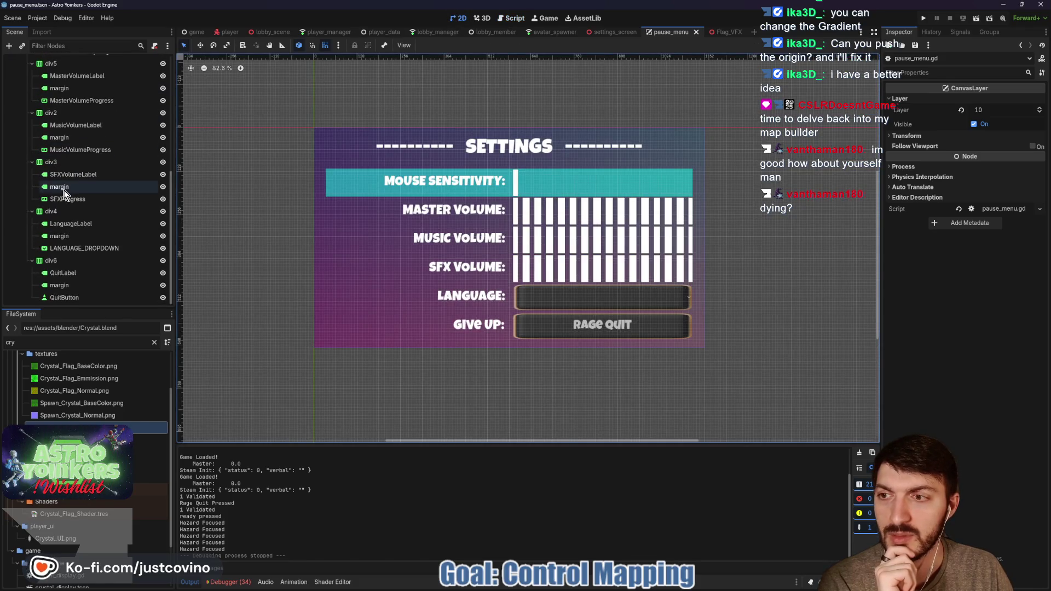
- Duplicate the div6 Give Up row container as div7
click(50, 260)
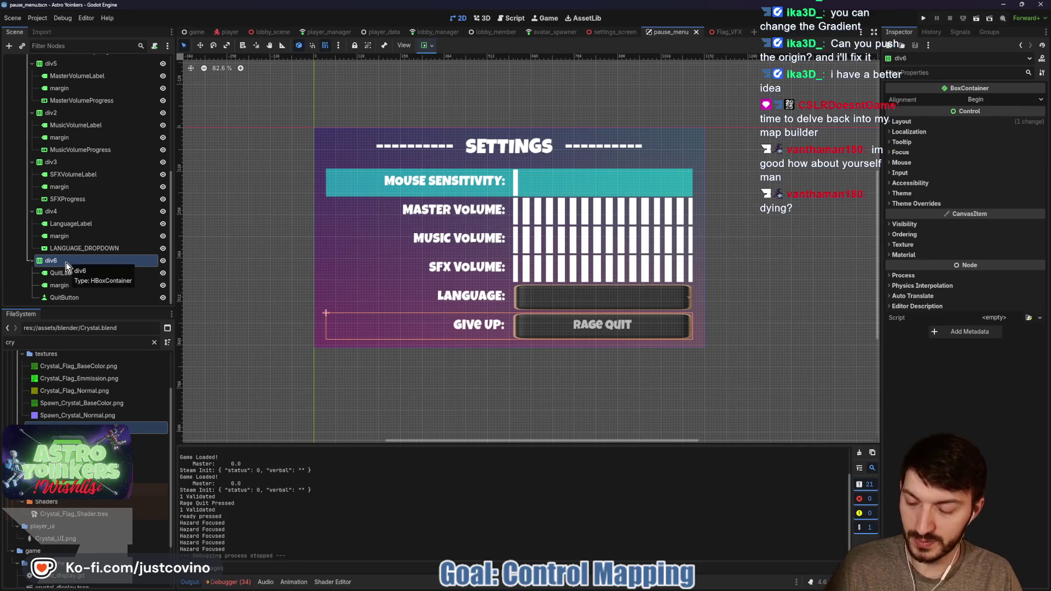
key(ctrl+d)
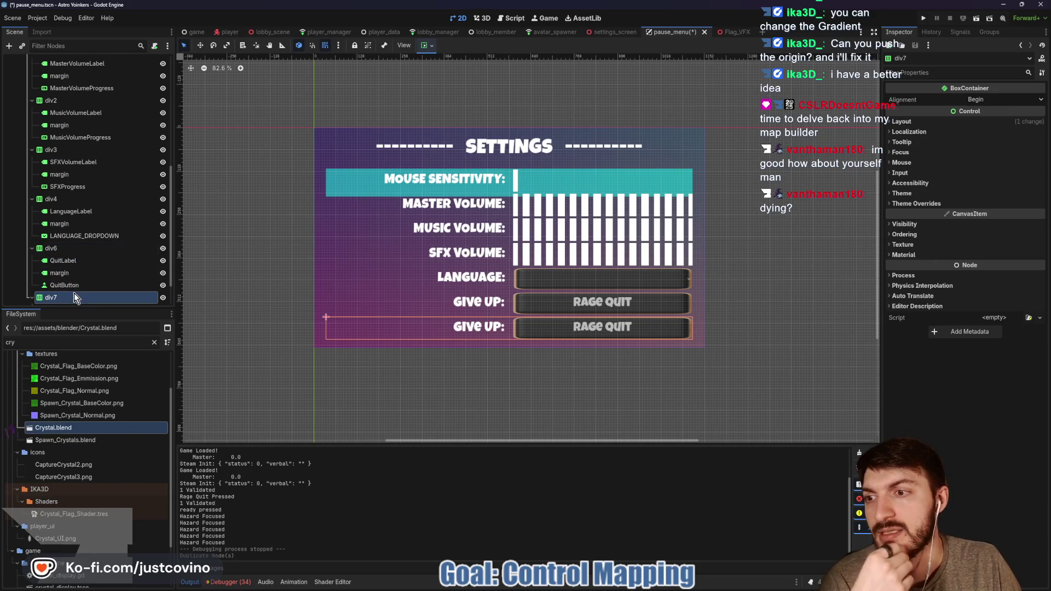
scroll(73, 294, down, 1)
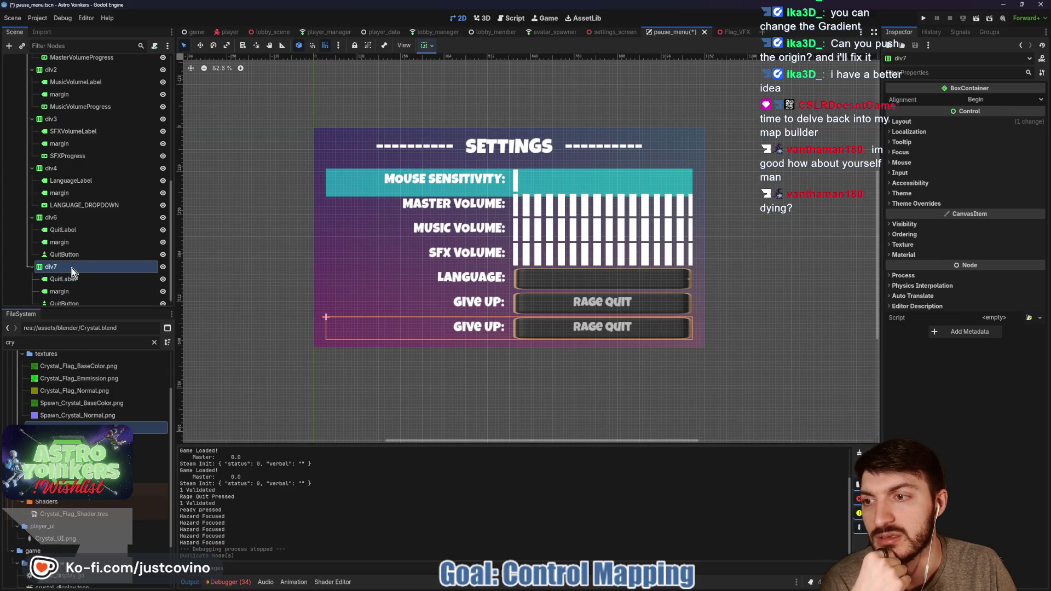
scroll(63, 219, up, 3)
scroll(66, 221, up, 5)
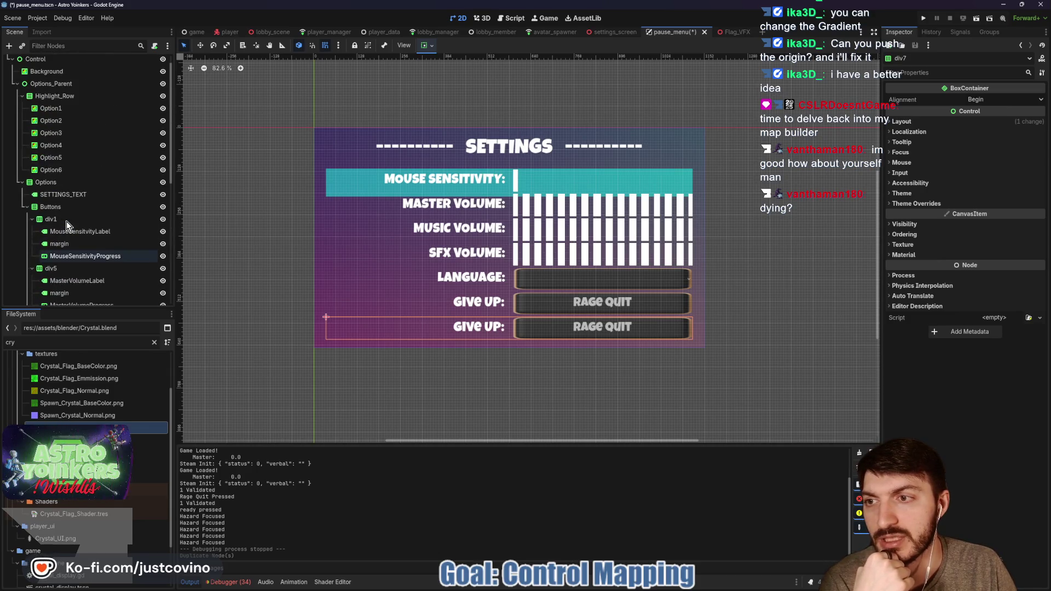
- Rename div1 to MouseSensitivity and reopen the PauseMenu script
double_click(64, 219)
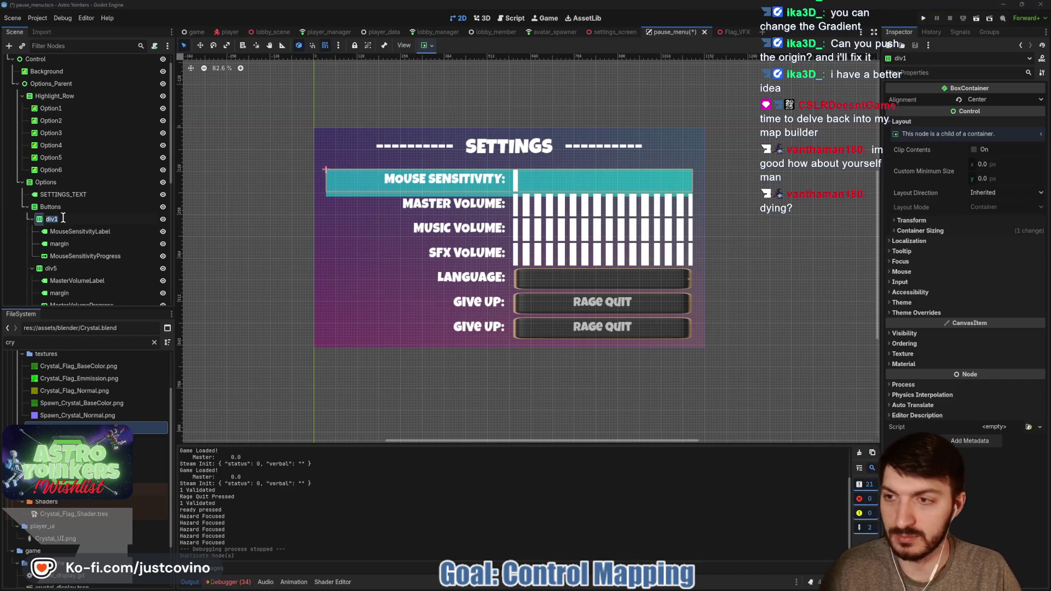
text(MousSensitivity)
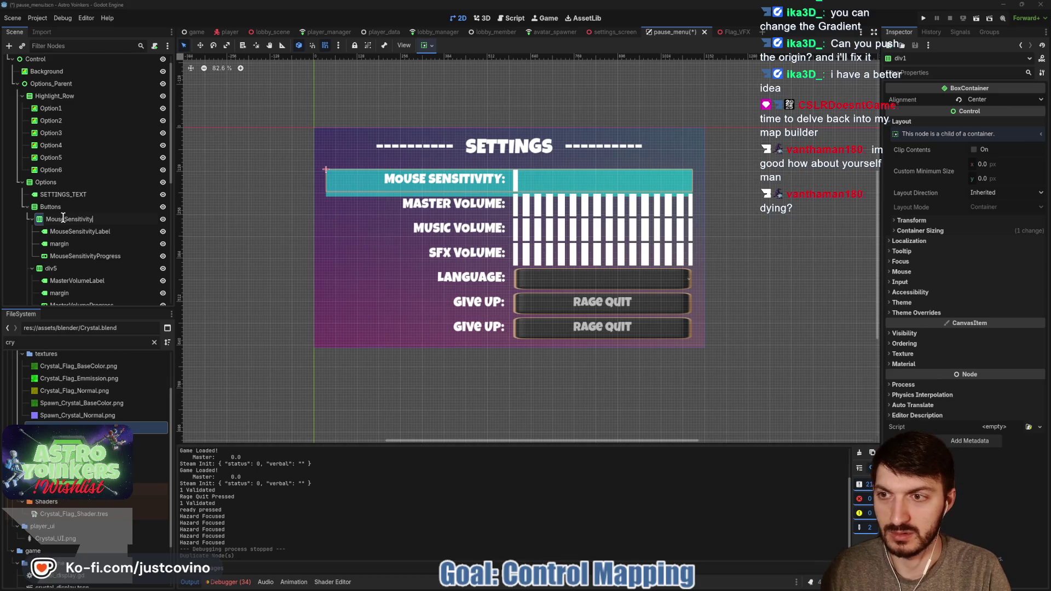
key(Return)
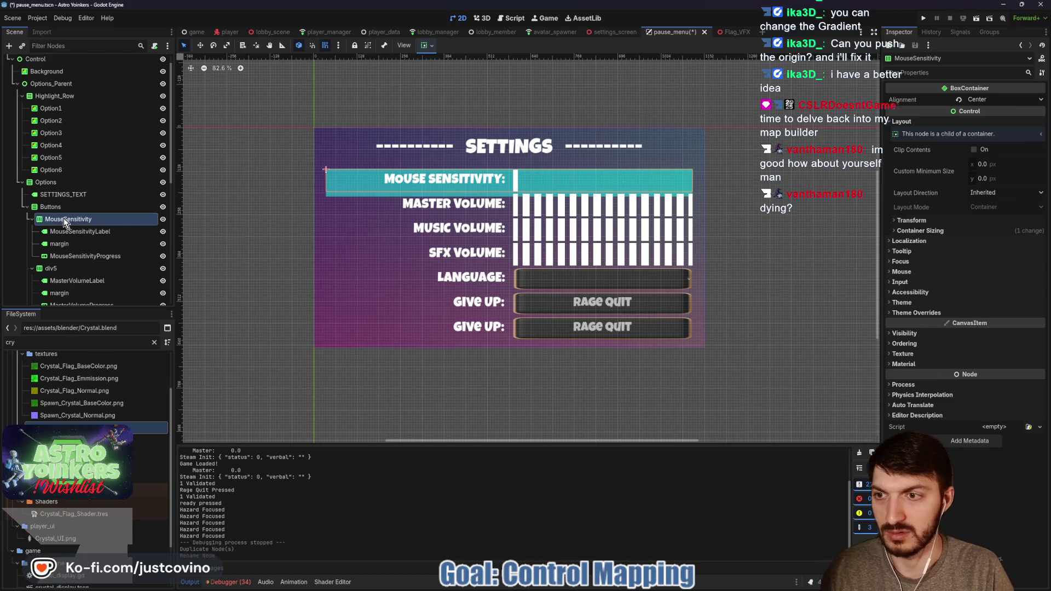
double_click(67, 245)
key(Escape)
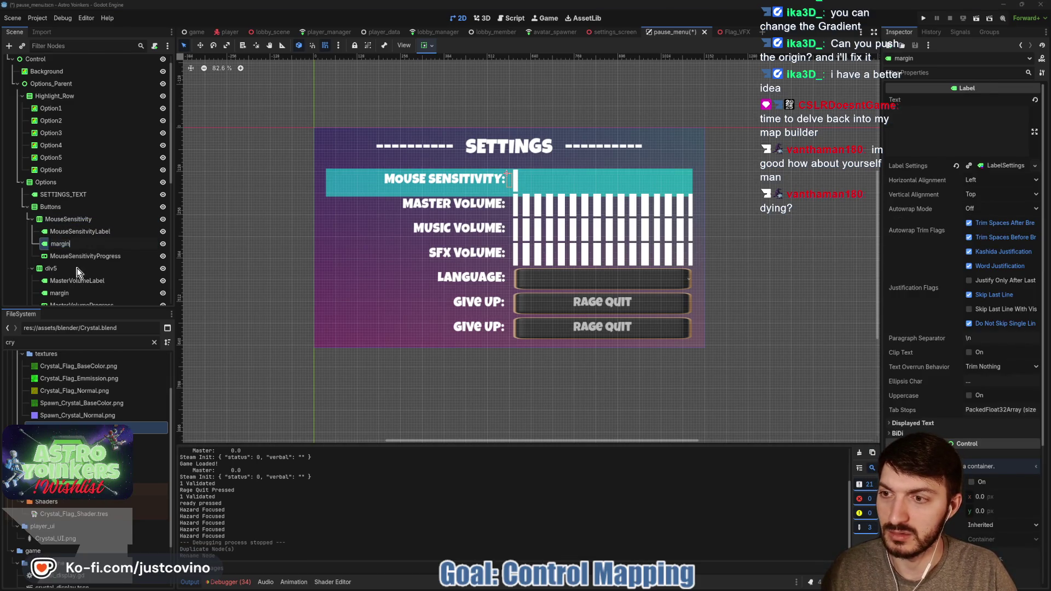
scroll(146, 131, up, 1)
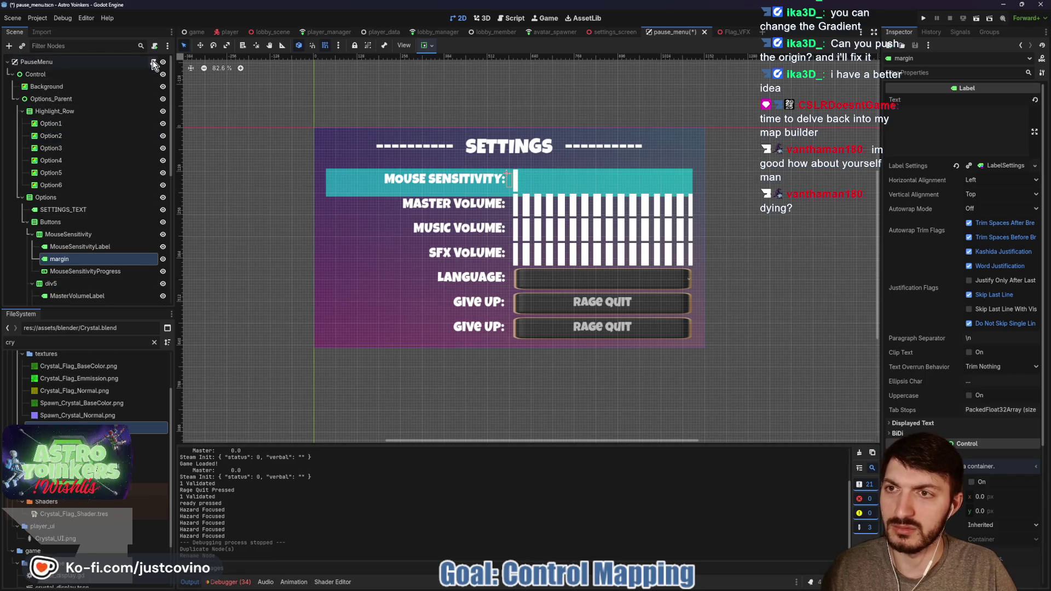
click(153, 62)
scroll(491, 216, down, 15)
- Rename div5 to MasterVolume and div2 to MusicVolume, collapsing each row node
scroll(491, 216, down, 17)
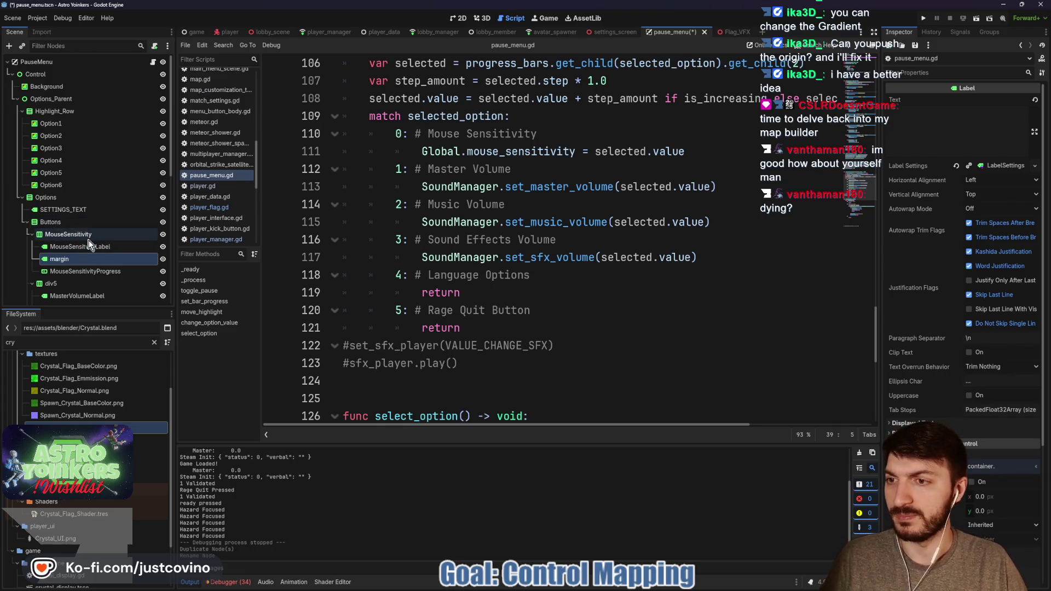
click(32, 234)
double_click(70, 247)
text(MasterVol)
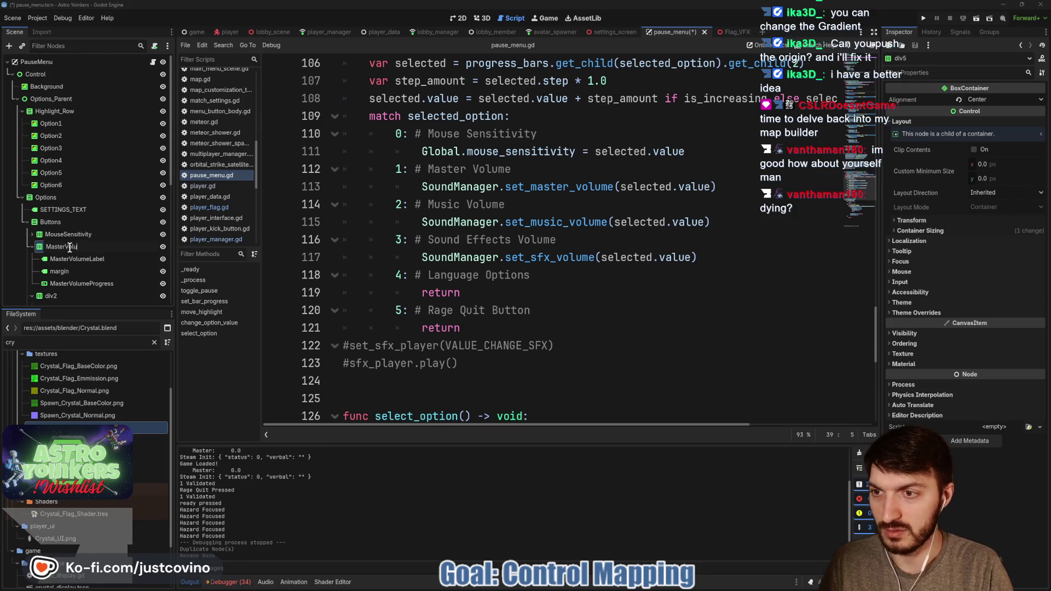
text(me)
key(Return)
click(32, 247)
double_click(74, 260)
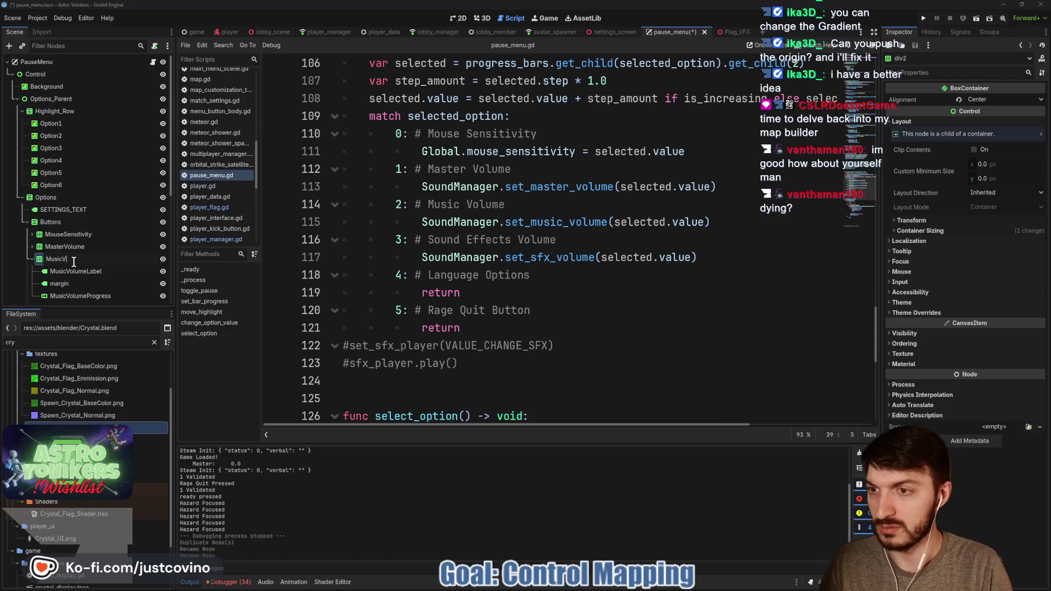
text(ume)
key(Return)
key(Left)
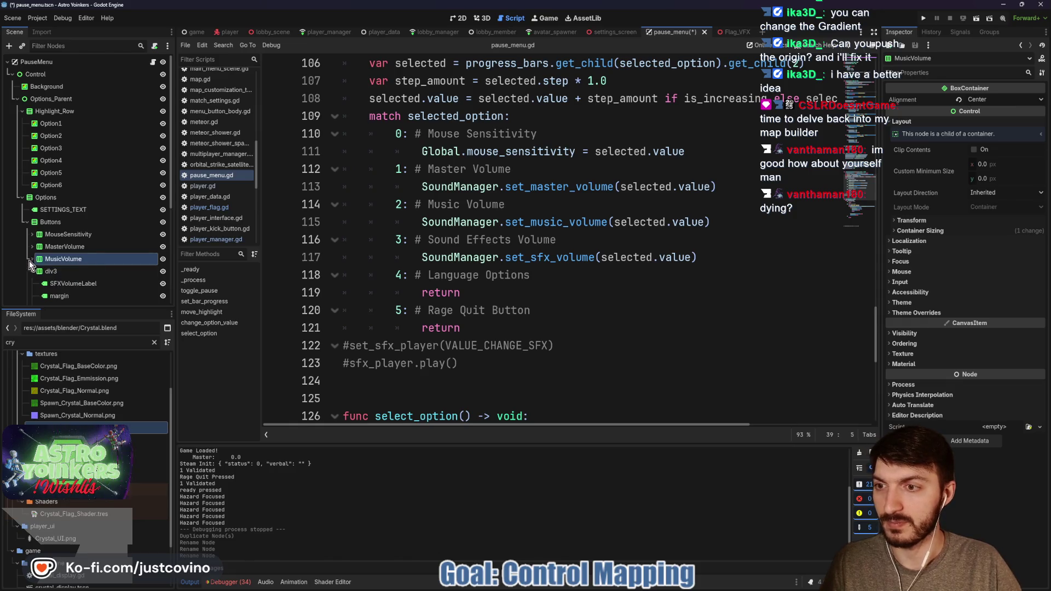
scroll(84, 262, down, 1)
- Rename div3 to SFXVolume and div4 to Language, save the scene, and start renaming div6
double_click(66, 241)
text(SFXVol)
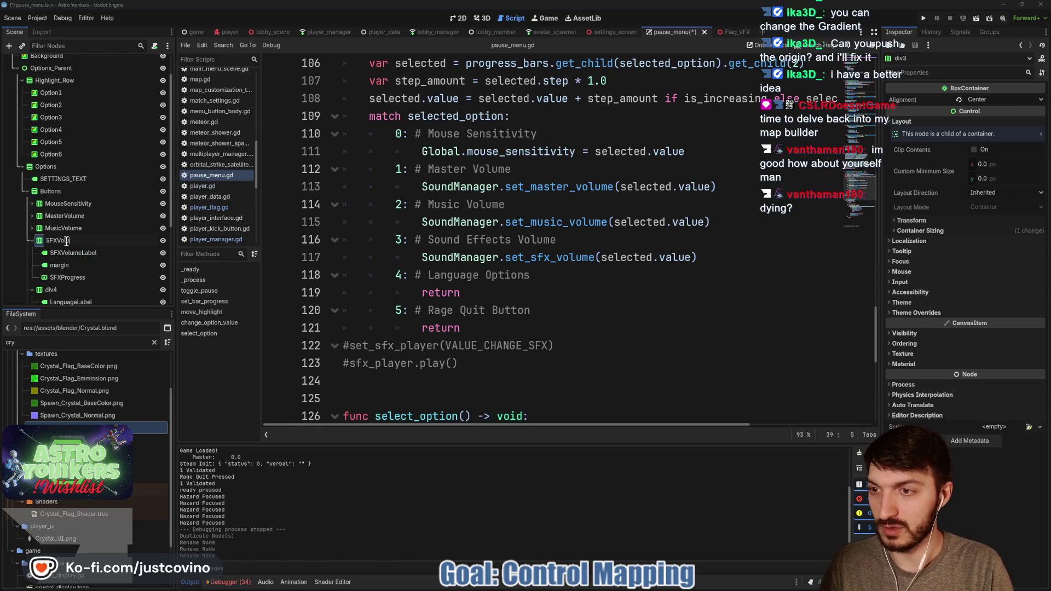
text(ume)
key(Return)
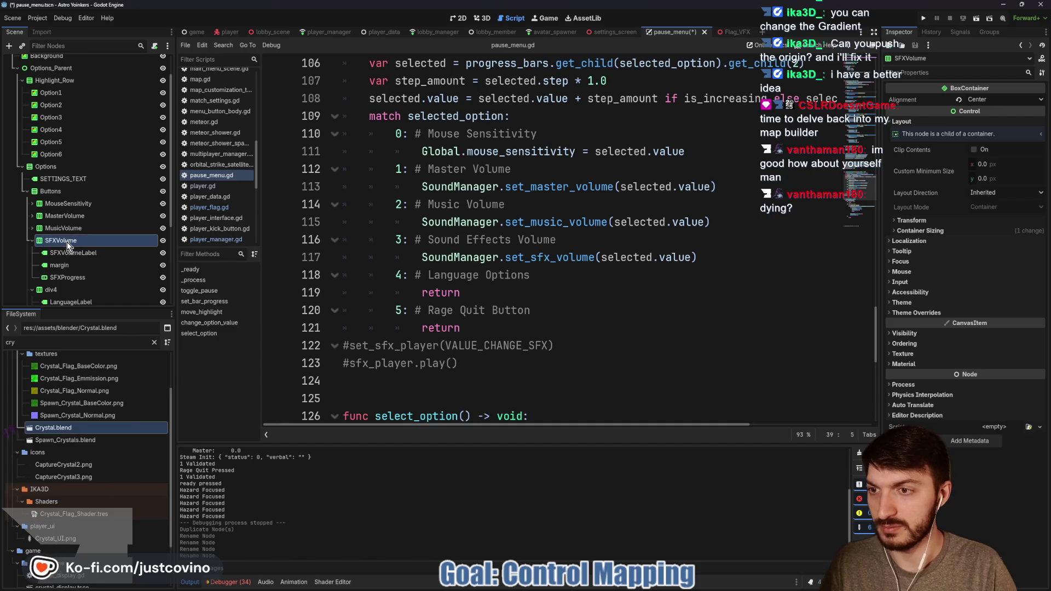
key(ctrl+s)
click(32, 241)
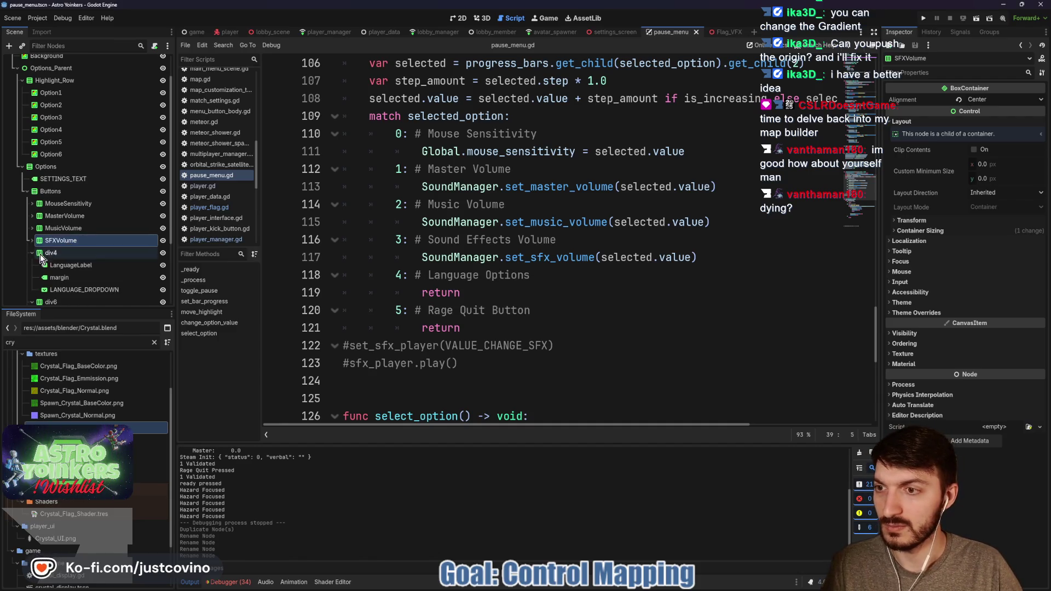
double_click(56, 252)
text(La)
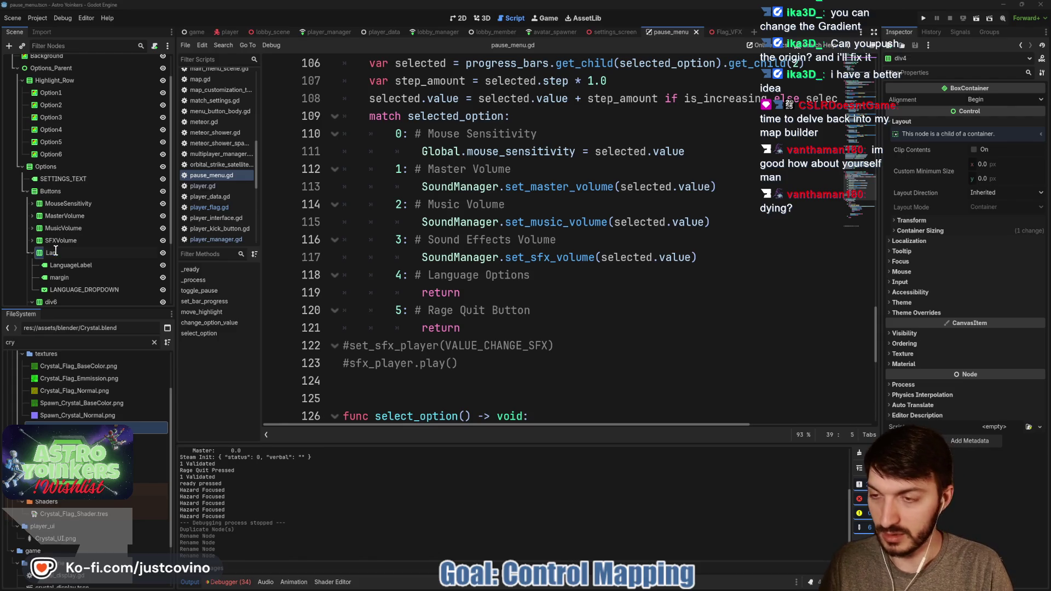
text(guage)
key(Return)
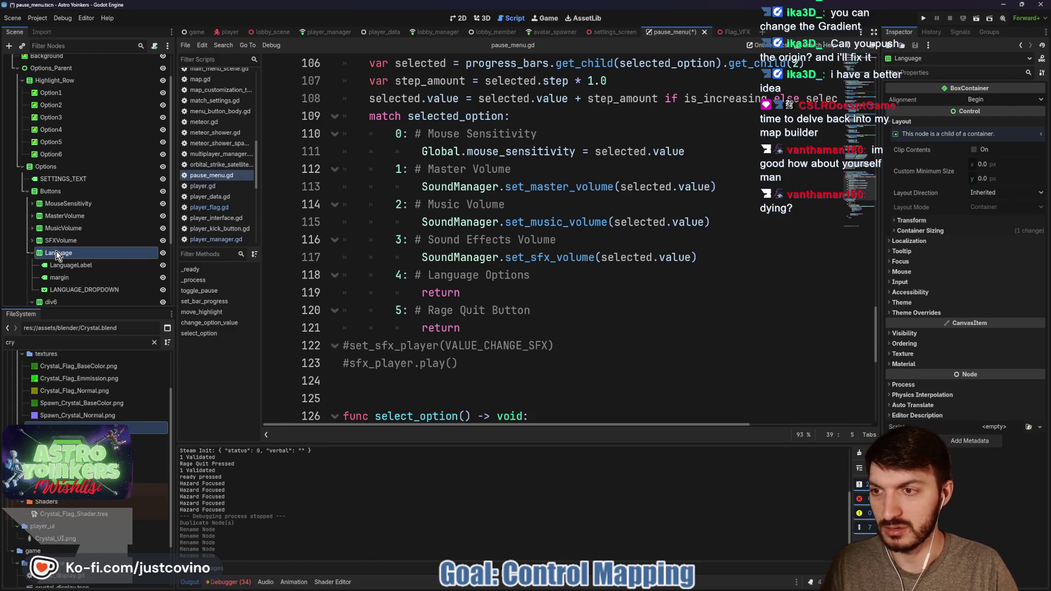
key(ctrl+s)
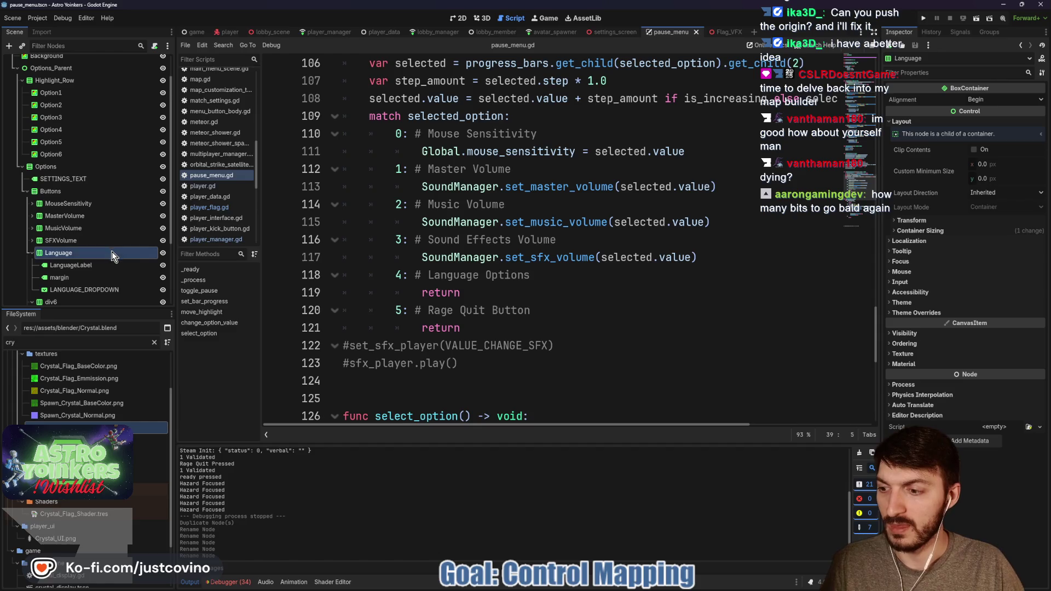
click(31, 252)
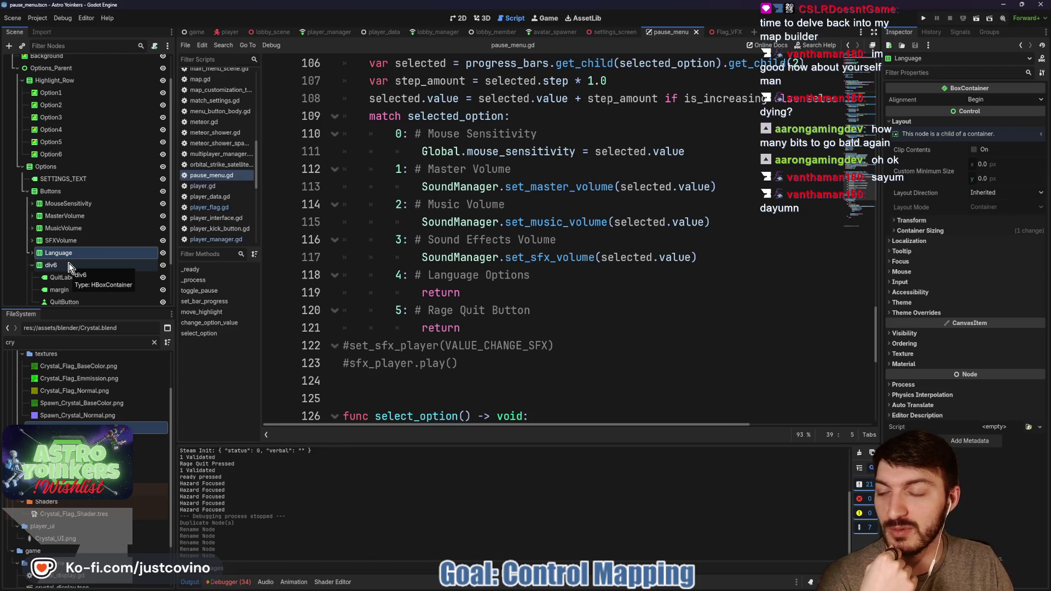
scroll(70, 267, down, 1)
double_click(69, 234)
text(RageQuit)
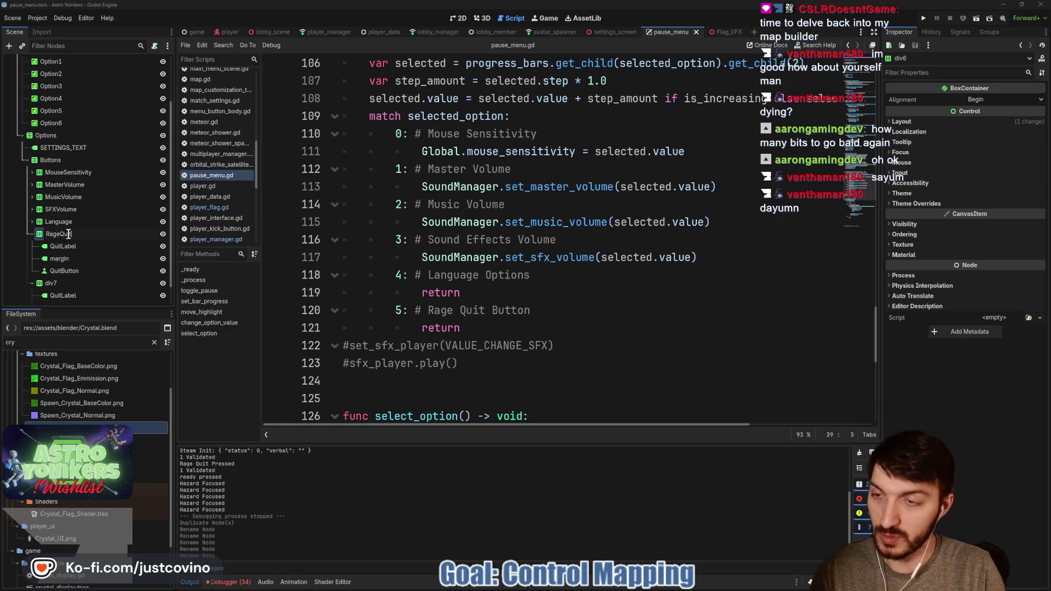
- Confirm the RageQuit name for the old div6 row, leave div7 unchanged, and return to the 2D view
key(Return)
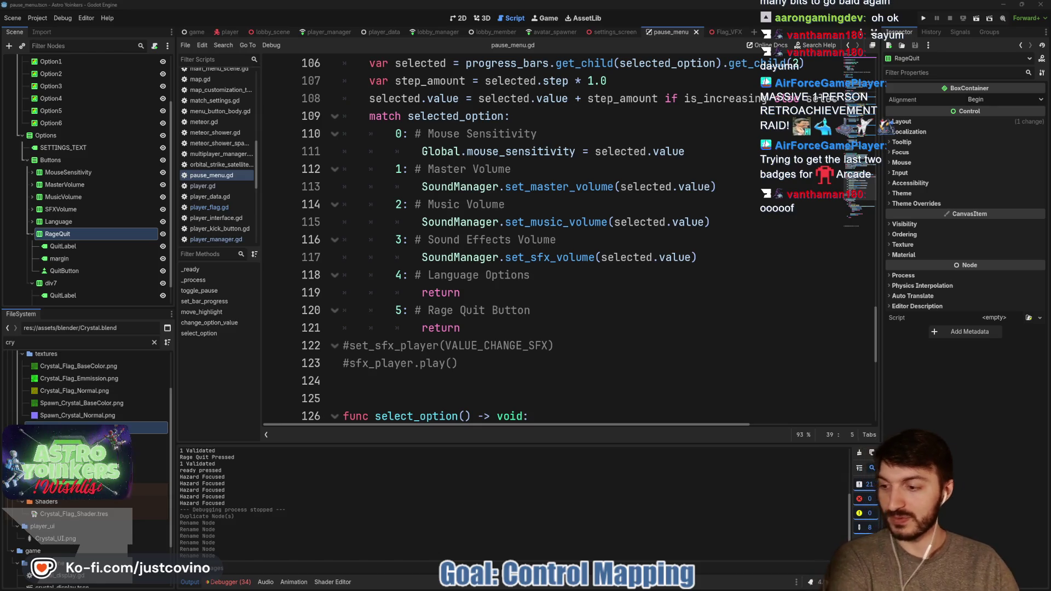
click(508, 356)
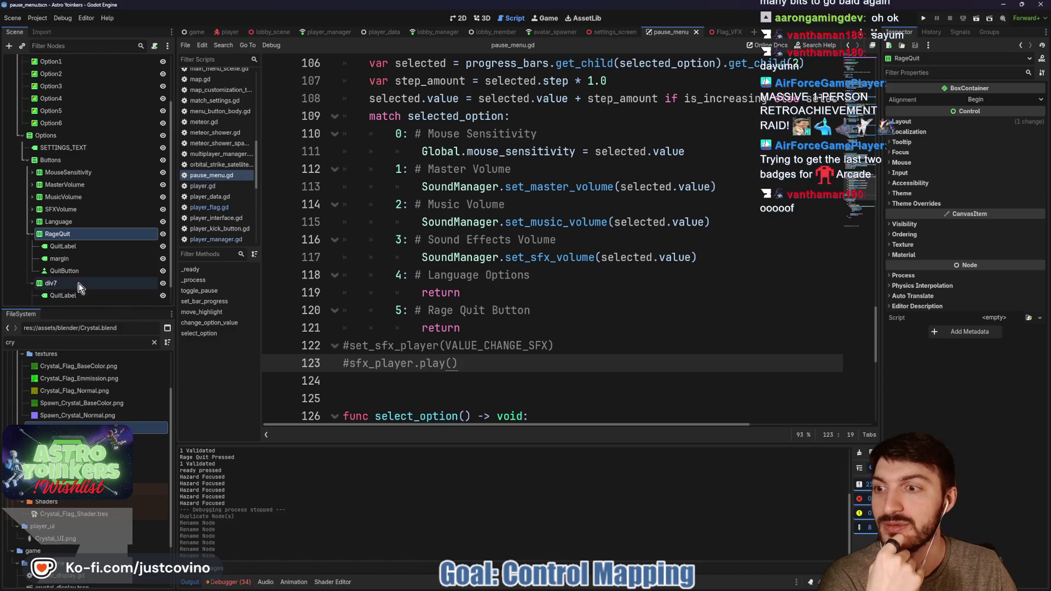
double_click(78, 283)
key(Return)
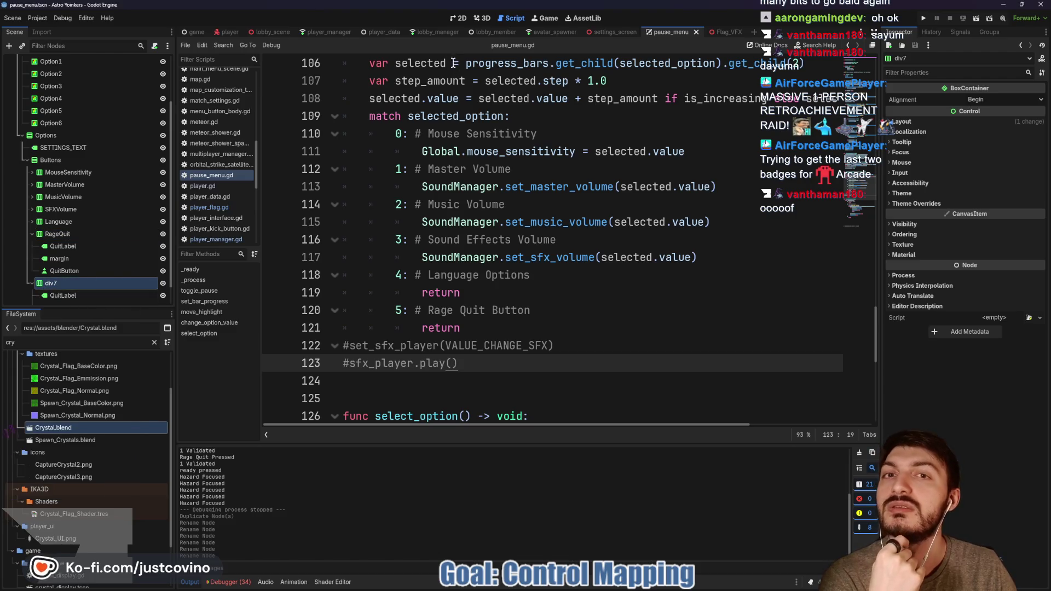
click(459, 18)
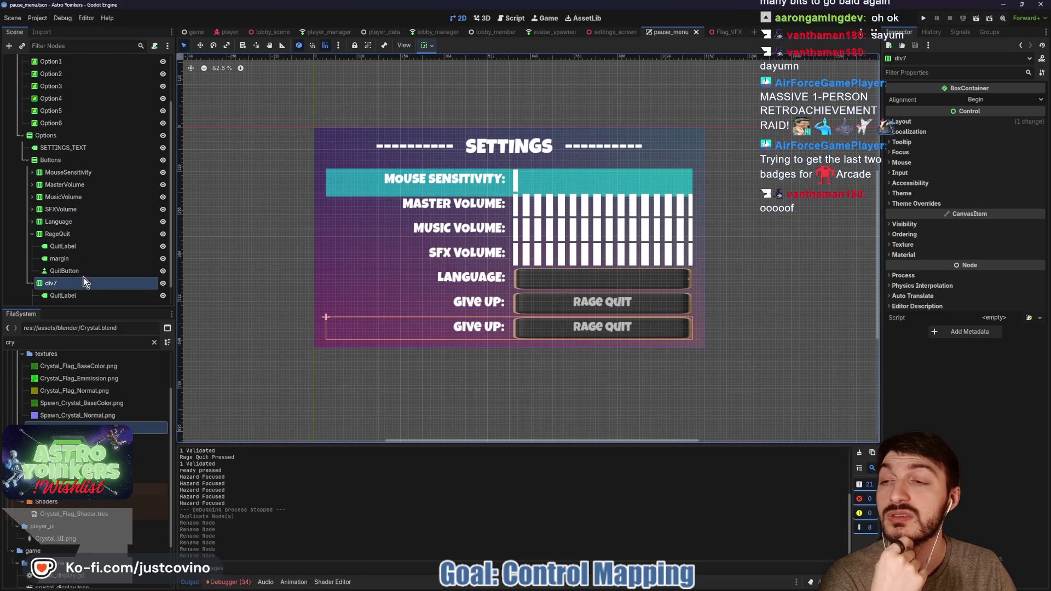
- Rename the duplicated div7 row to Controls and its label to ControlsLabel
double_click(62, 284)
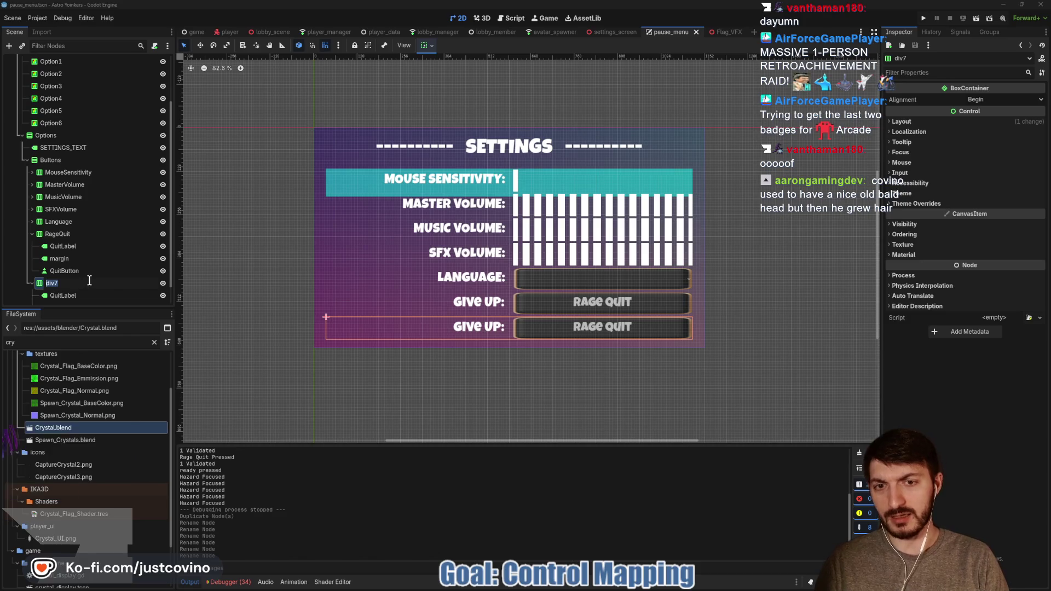
text(Q)
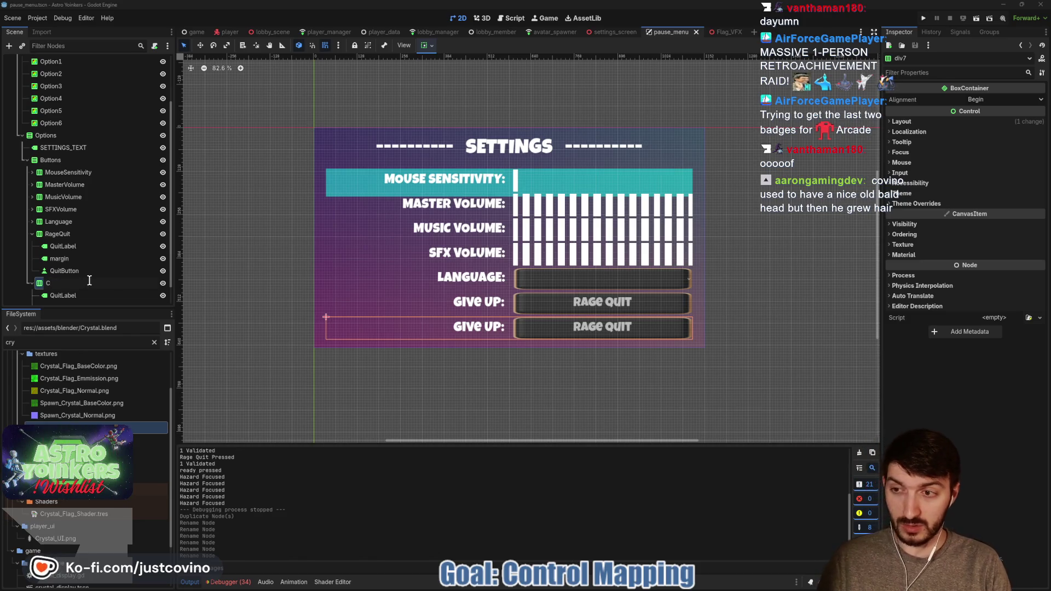
key(Return)
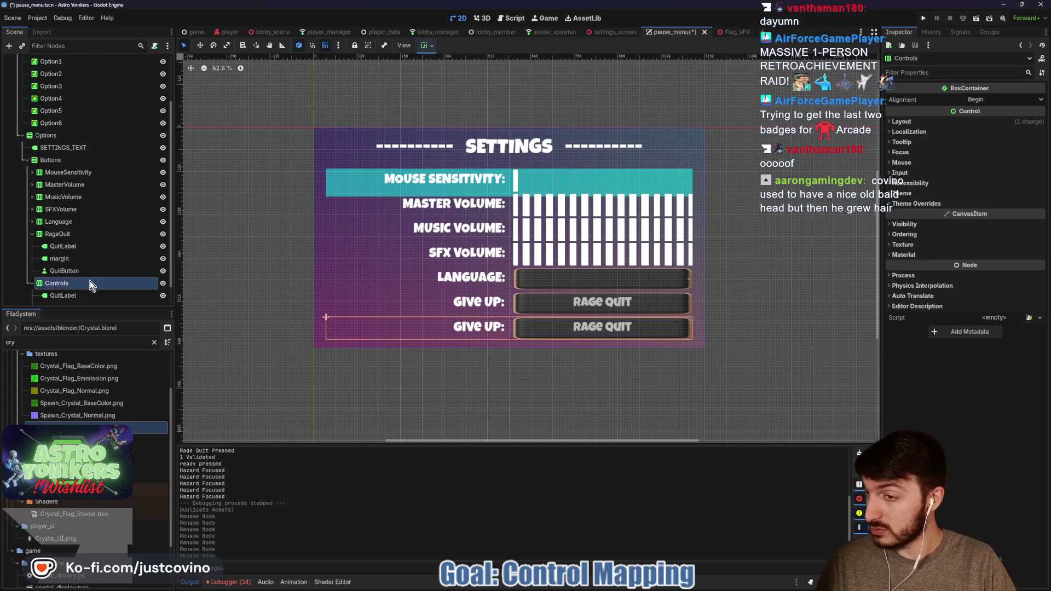
double_click(71, 293)
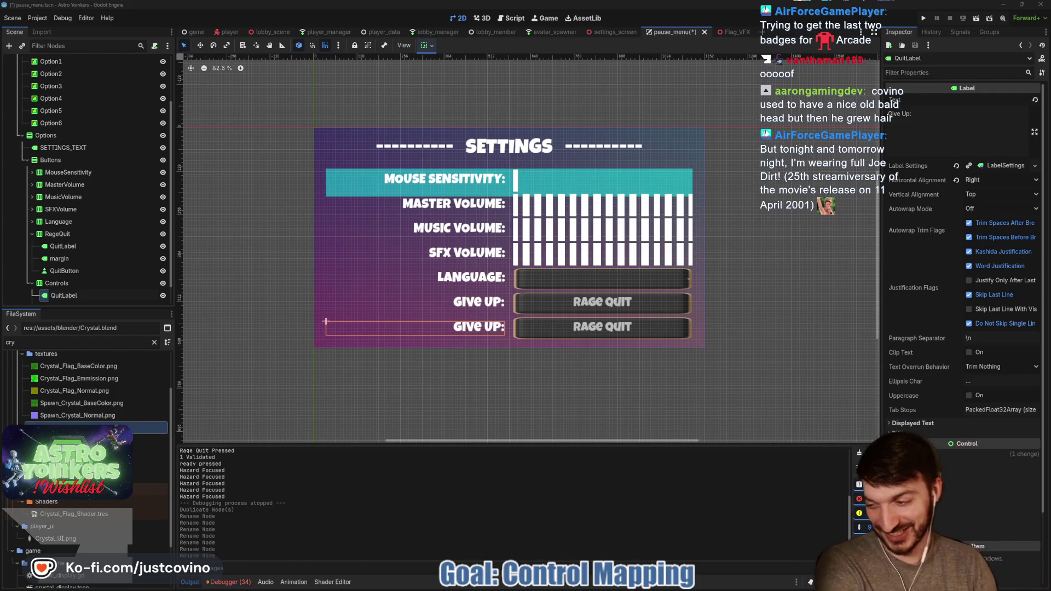
key(Return)
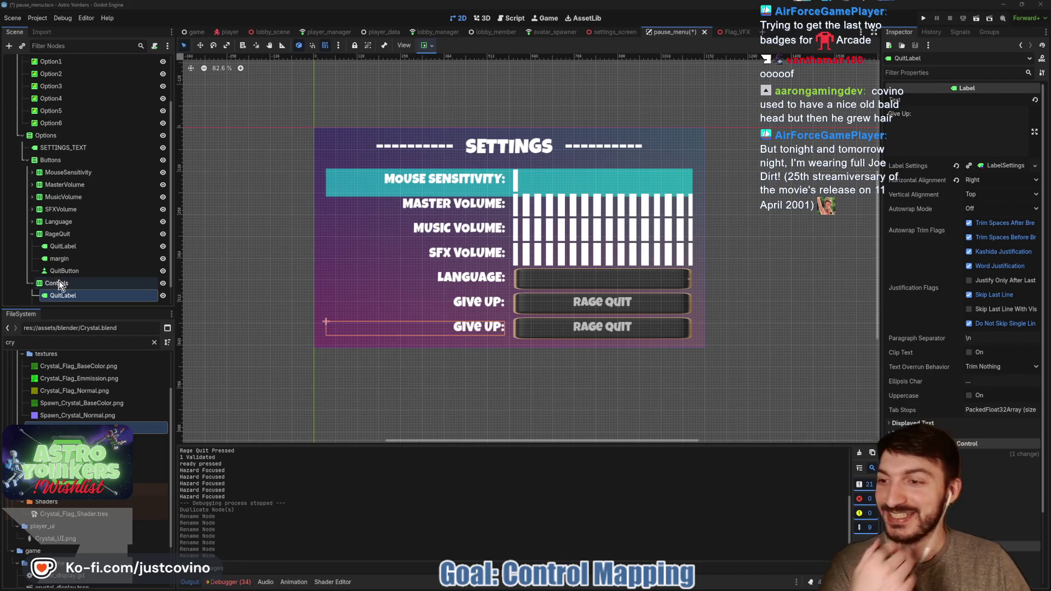
double_click(60, 295)
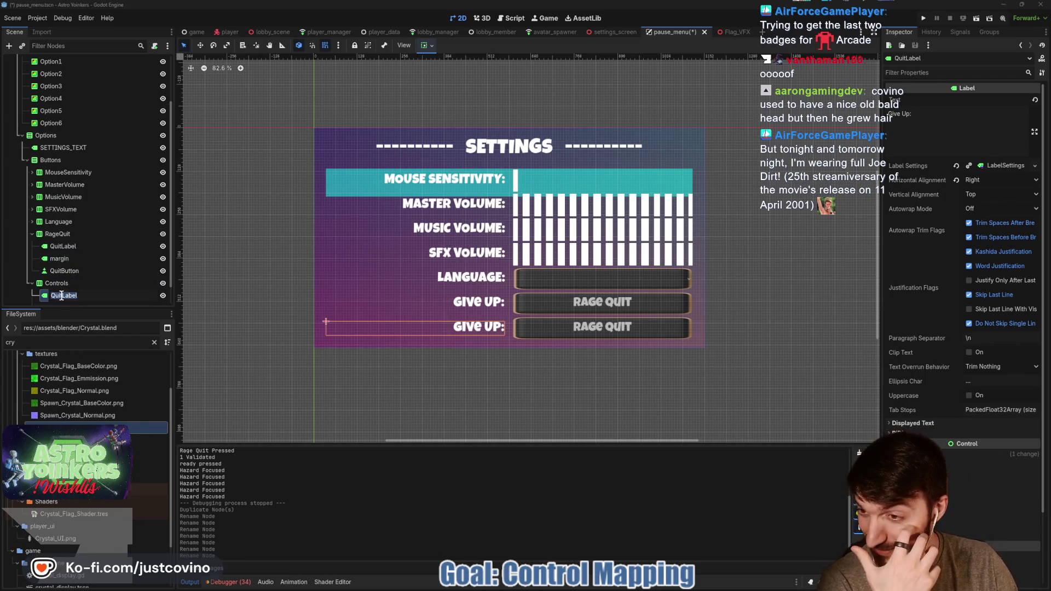
text(Label)
key(Return)
double_click(60, 295)
text(ControlsLabel)
key(Return)
- Rename the Controls row's button to ControlsButton
scroll(77, 283, down, 1)
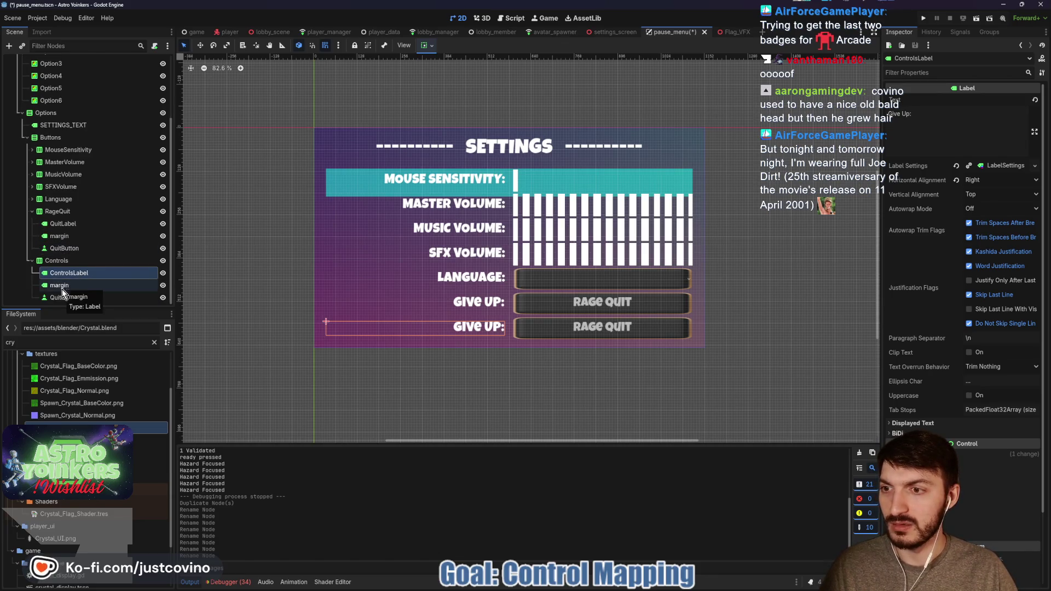
double_click(62, 297)
click(60, 297)
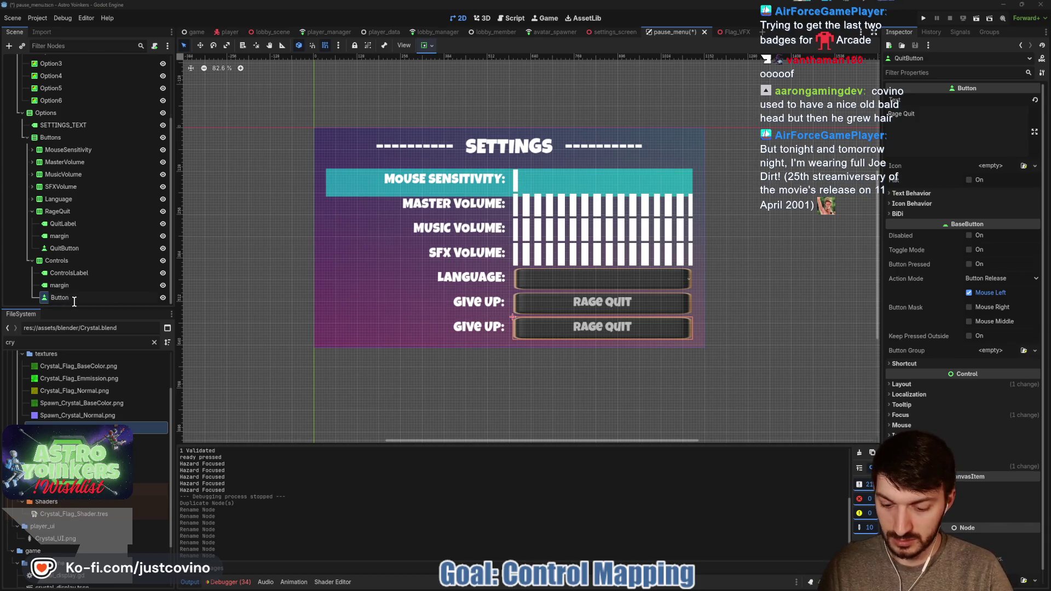
text(CustomizeControls)
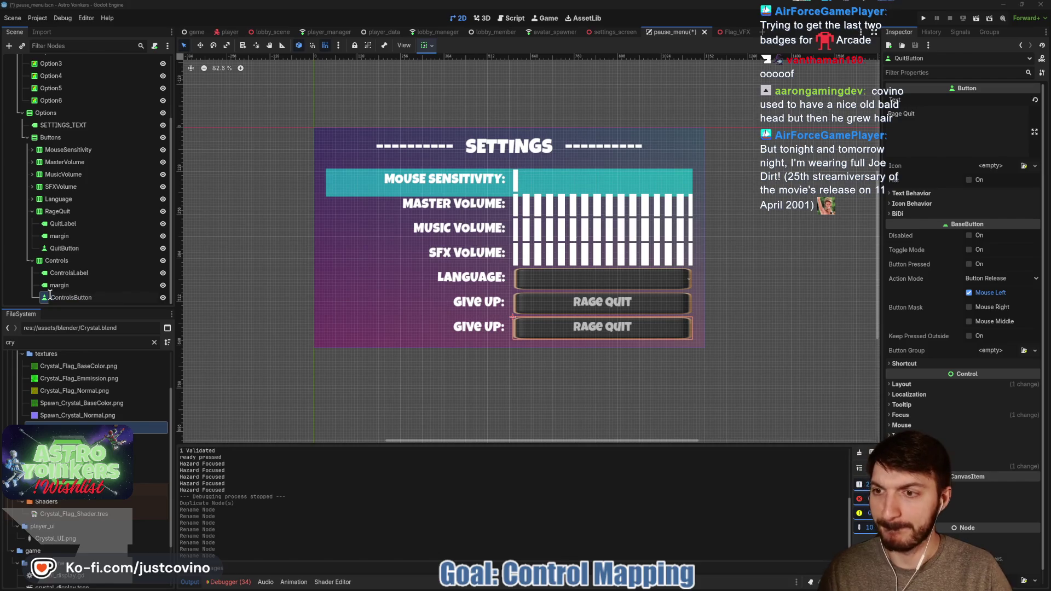
key(Return)
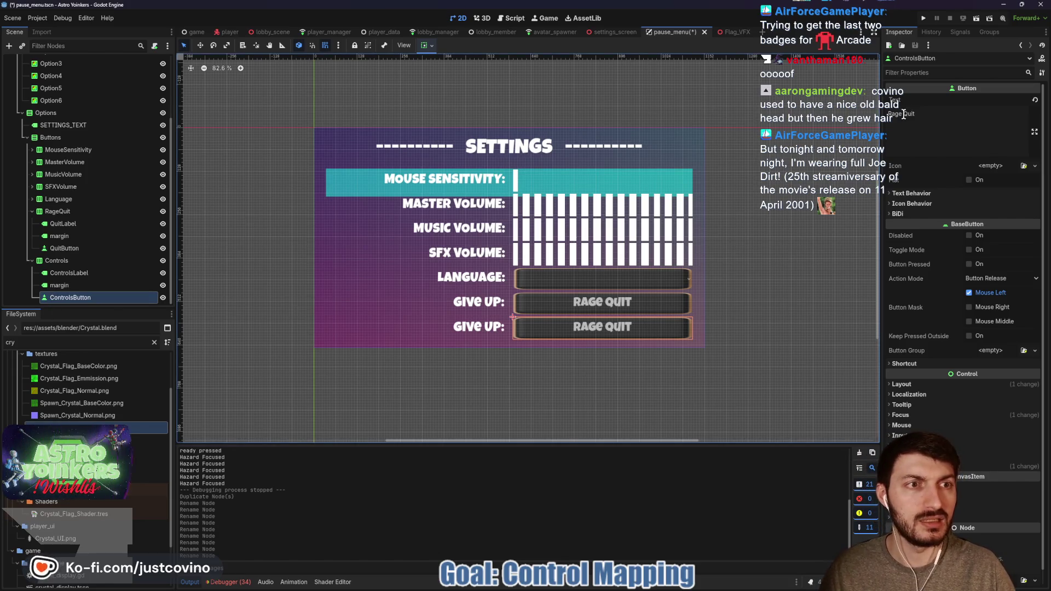
- Set the button text to 'Customize Controls' and the ControlsLabel text to 'Controls:'
drag(917, 115, 884, 113)
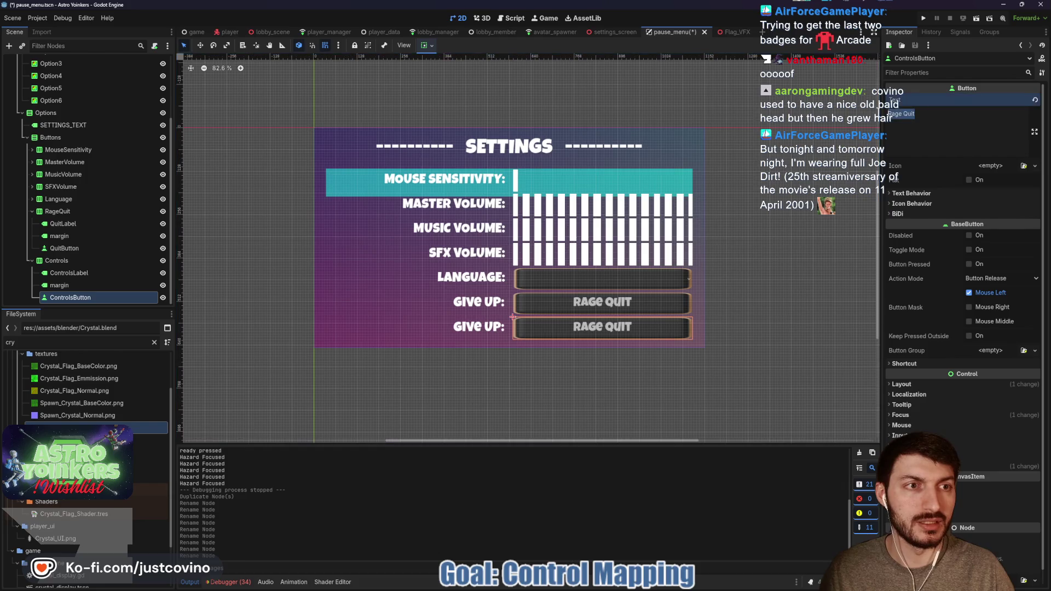
text(Controls)
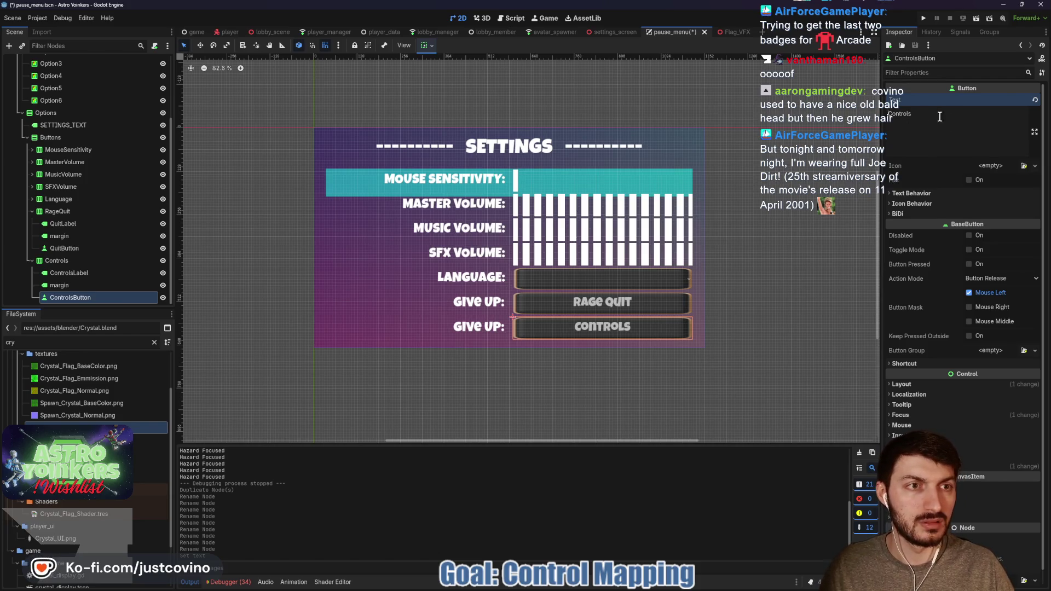
text(Customize)
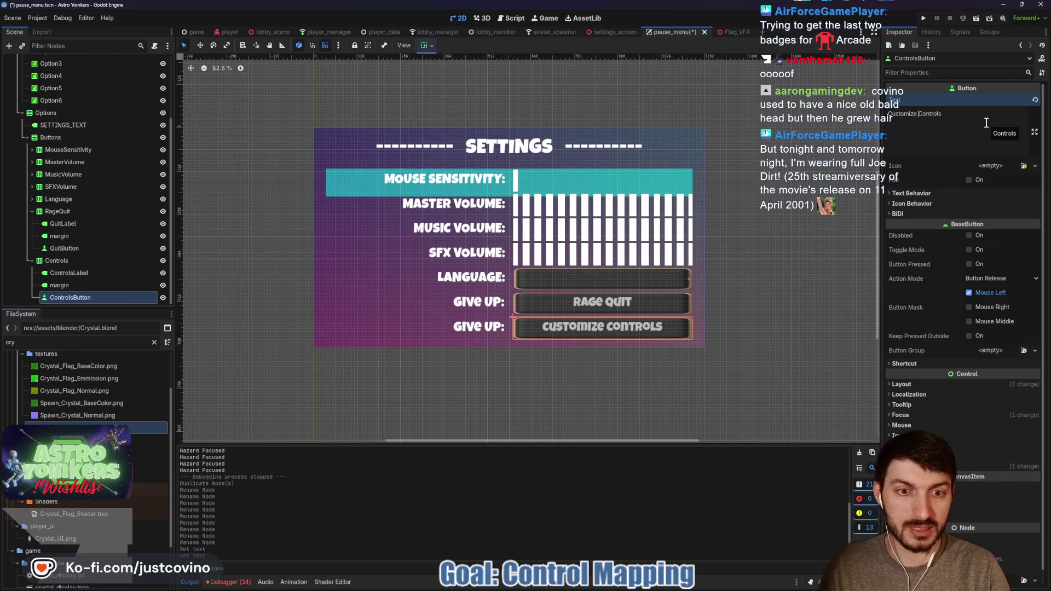
click(69, 273)
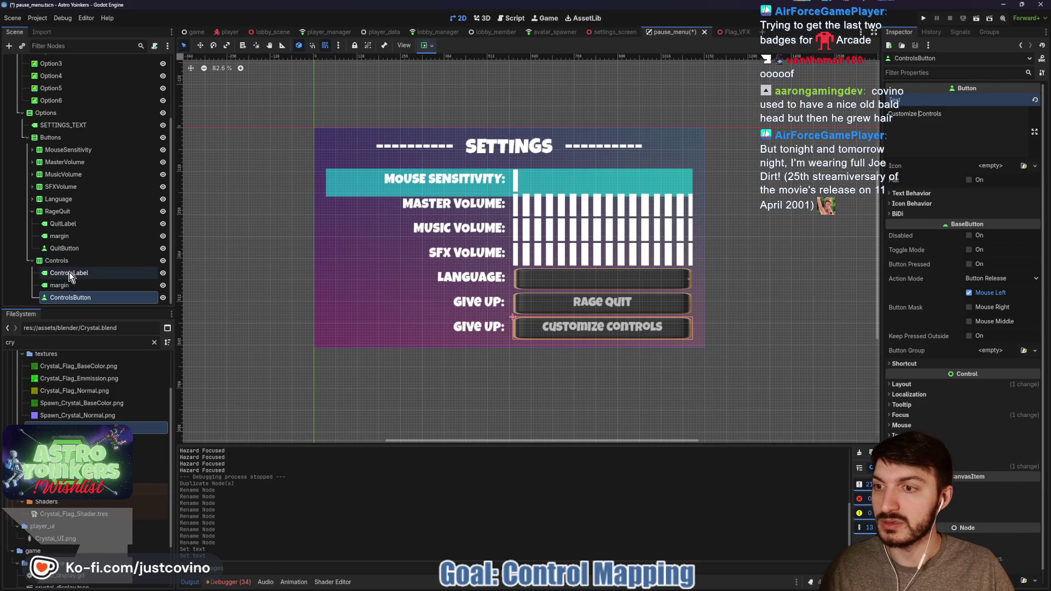
click(896, 113)
key(ctrl+a)
text(Co)
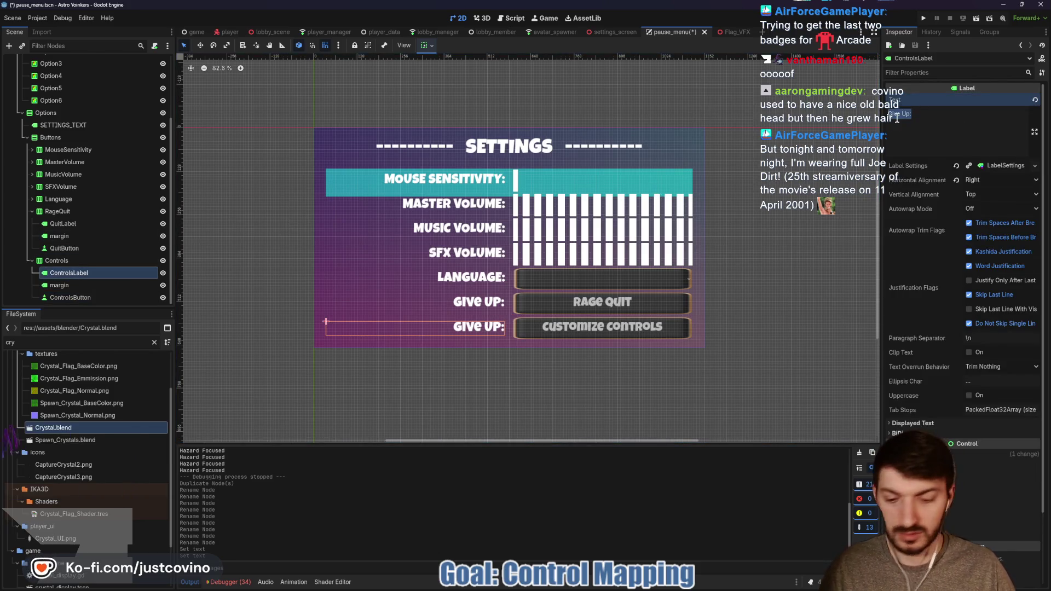
text(ntrols:)
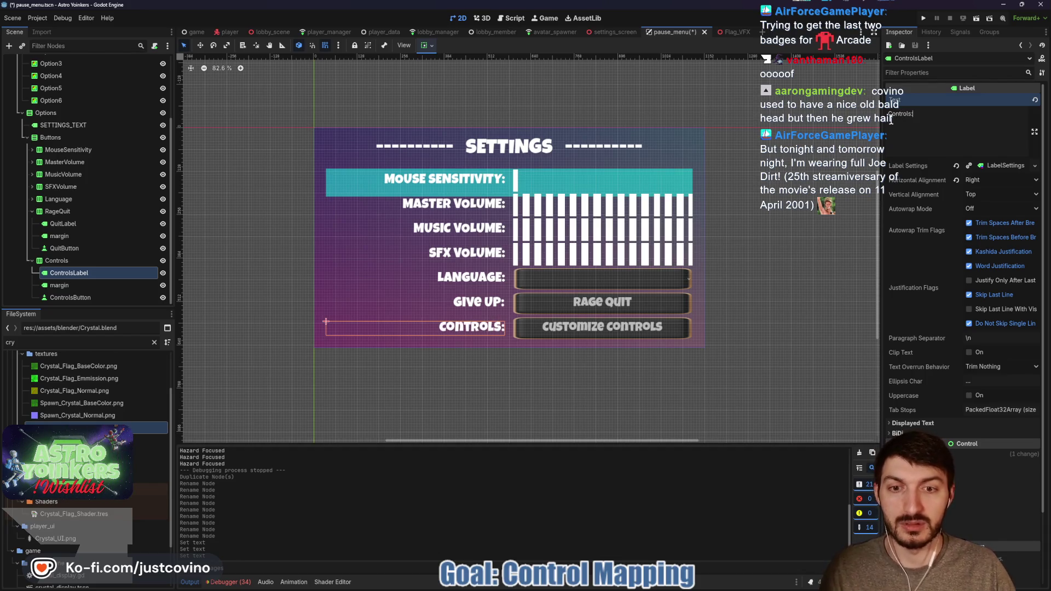
click(64, 259)
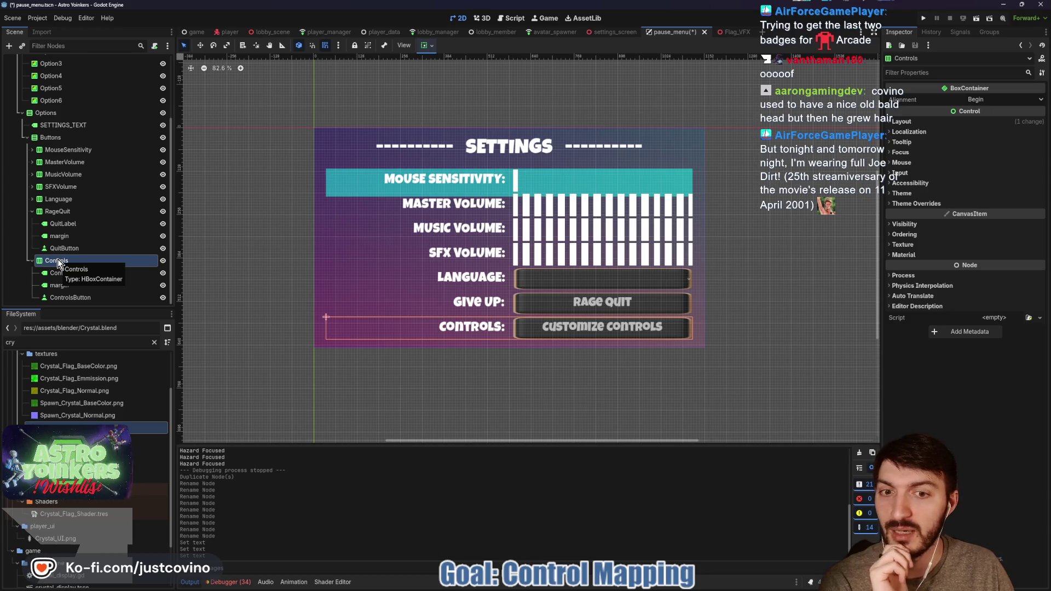
- Move the Controls row below SFXVolume and collapse the Controls and RageQuit nodes
drag(58, 258, 48, 201)
click(32, 199)
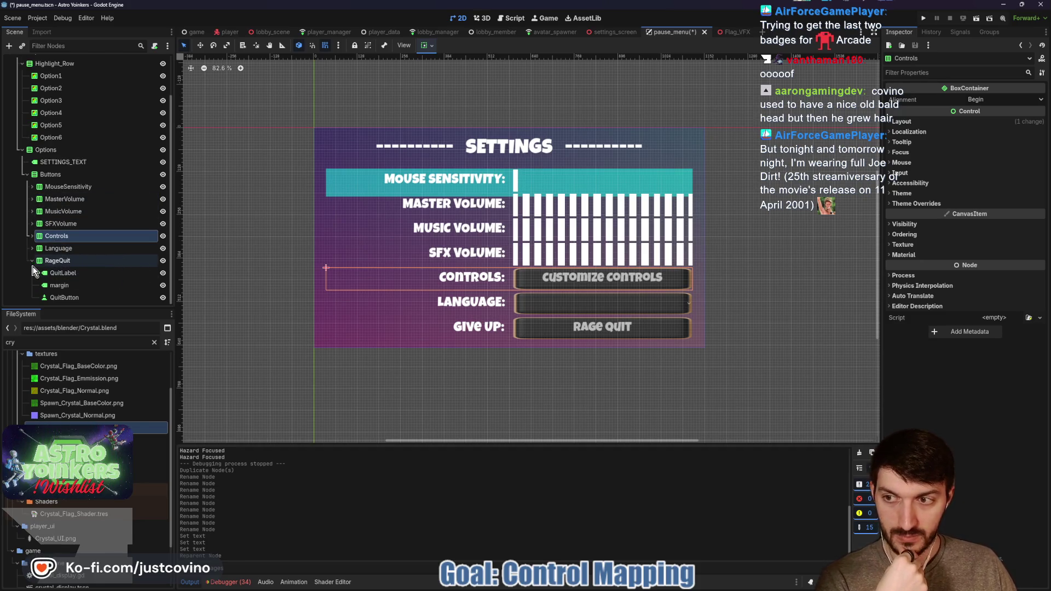
click(30, 261)
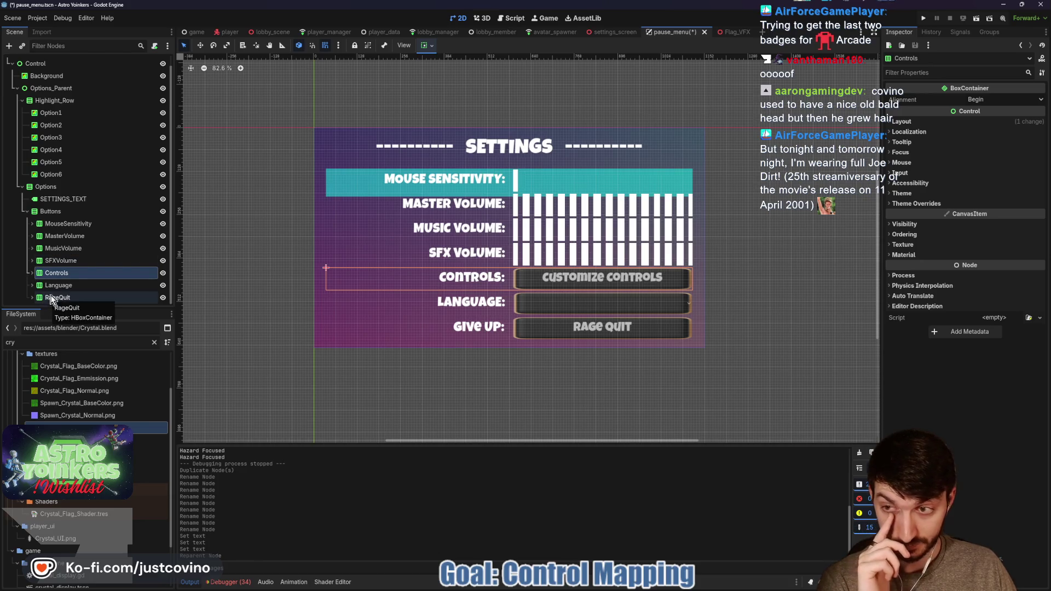
- Duplicate the Option6 highlight bar with Ctrl+D to create Option7
click(68, 175)
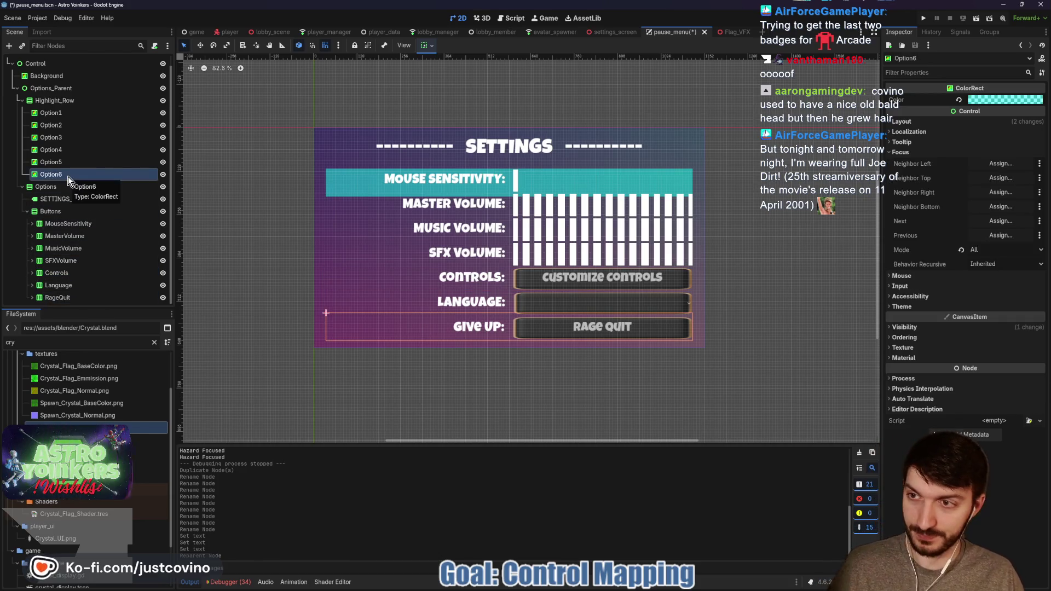
click(63, 162)
click(61, 150)
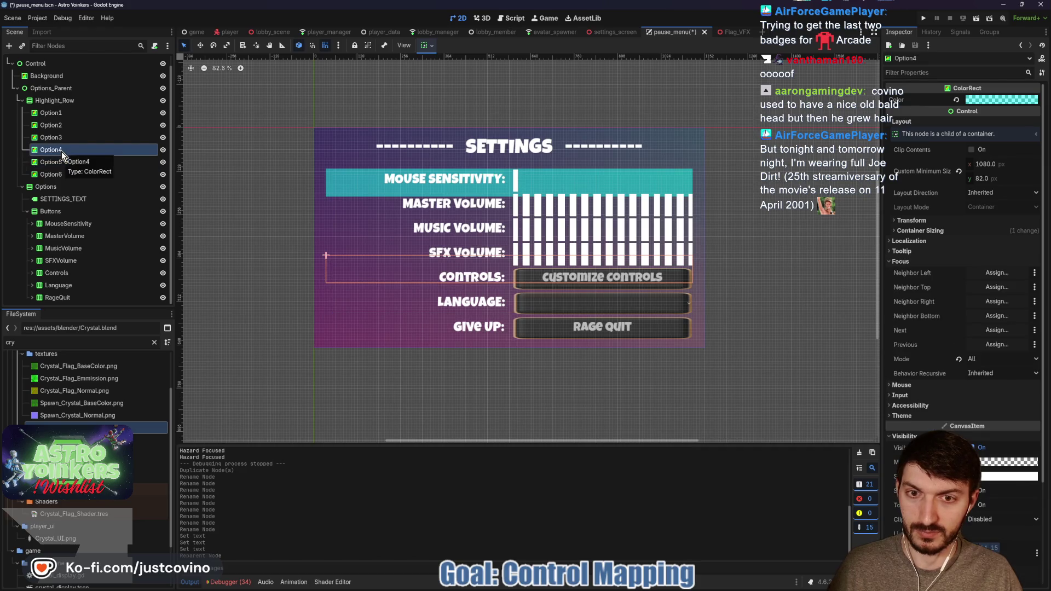
click(64, 174)
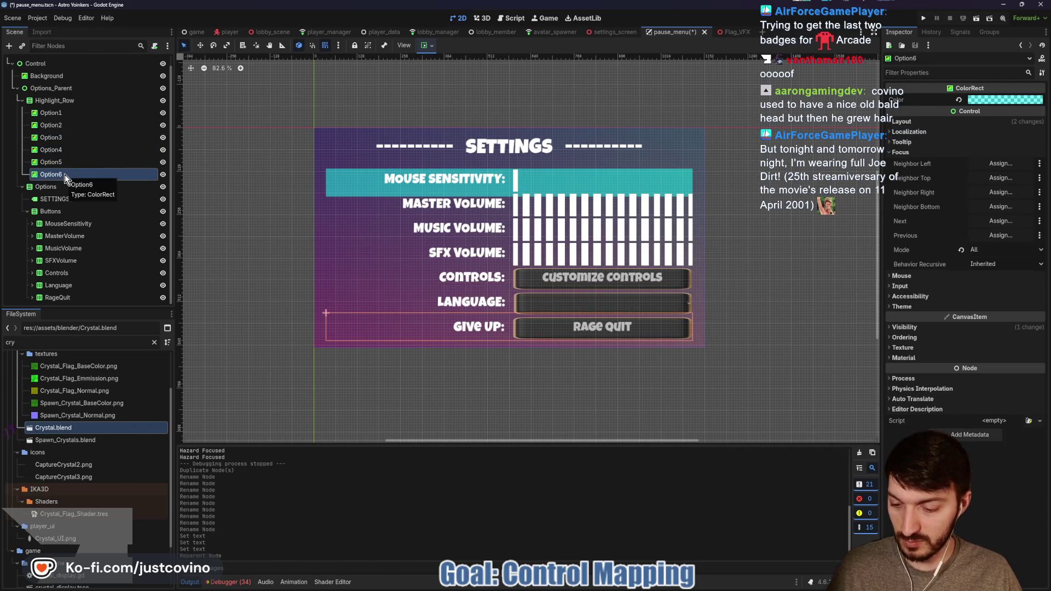
key(ctrl+d)
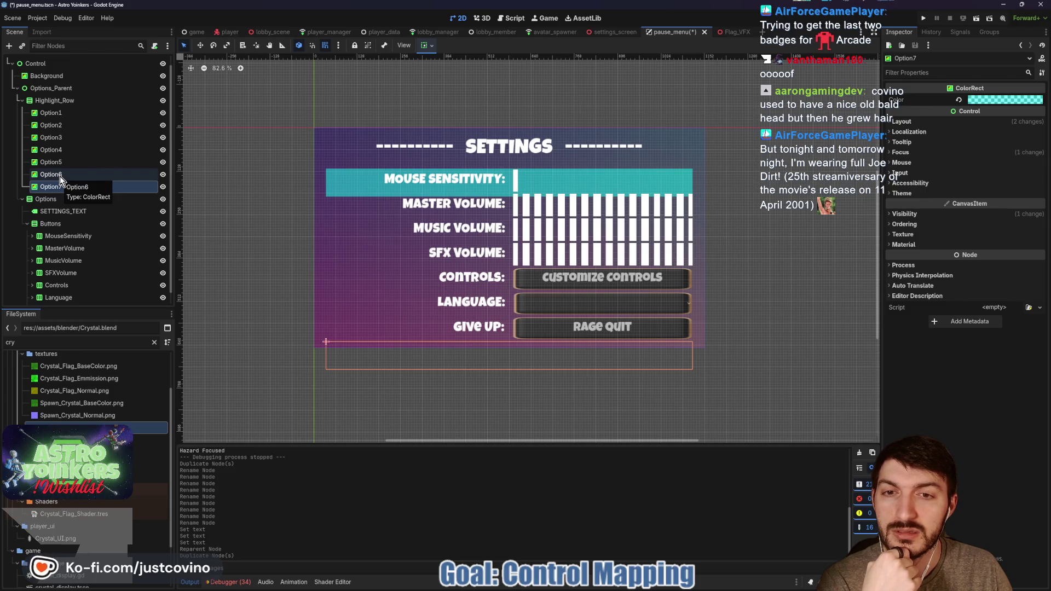
- Place Option7 inside Highlight_Row and resize Highlight_Row to 1080 × 592
drag(60, 176, 61, 104)
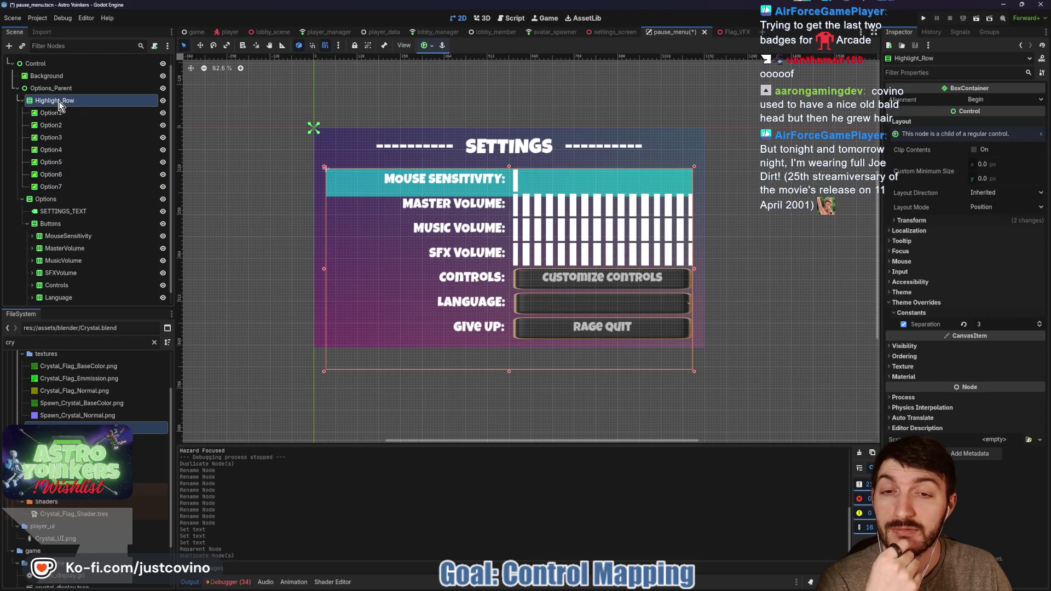
drag(509, 372, 509, 342)
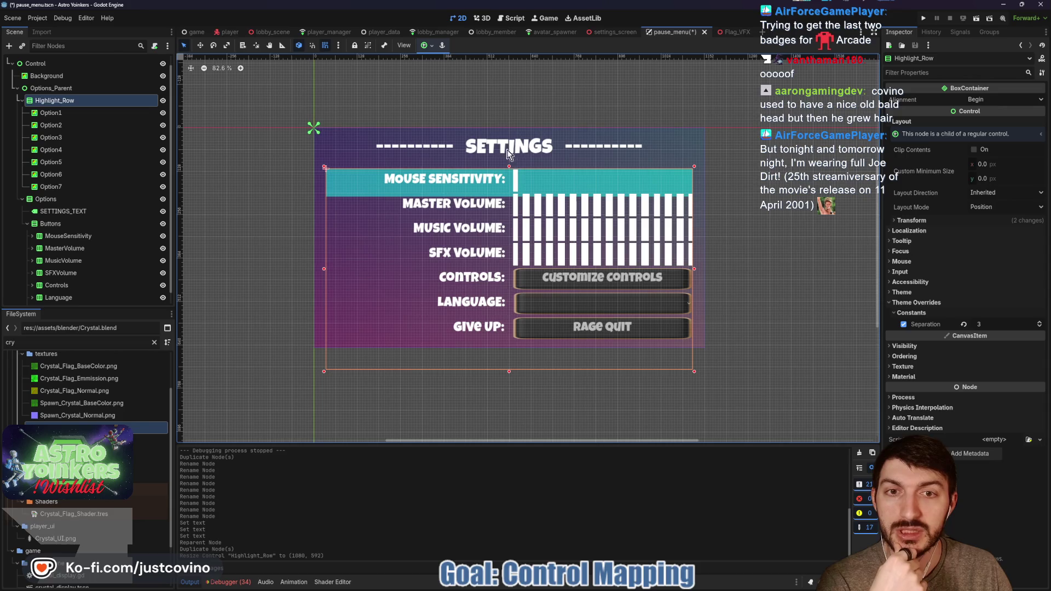
drag(509, 167, 509, 164)
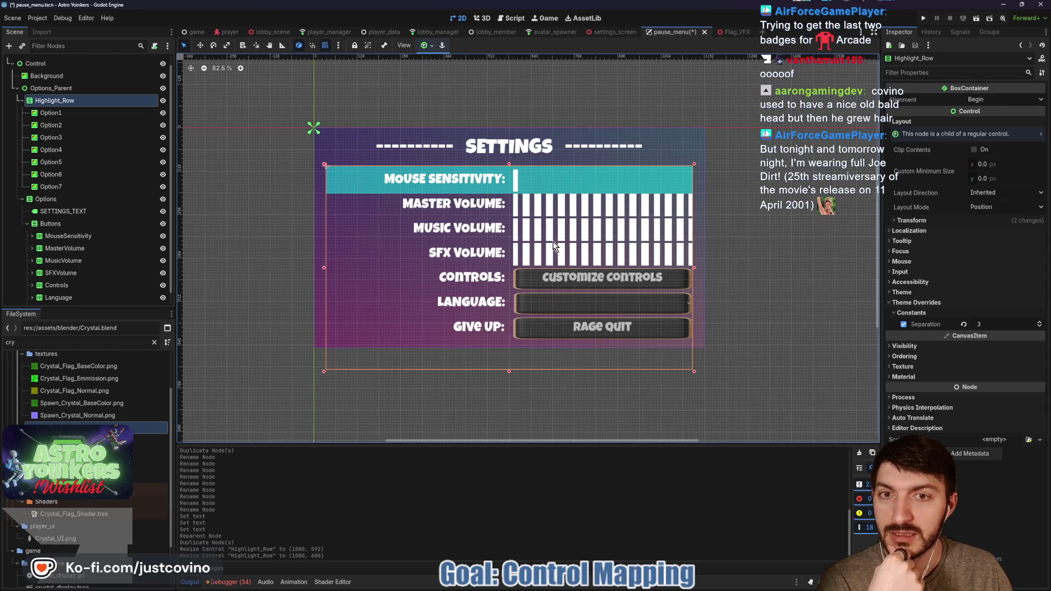
drag(509, 376, 508, 372)
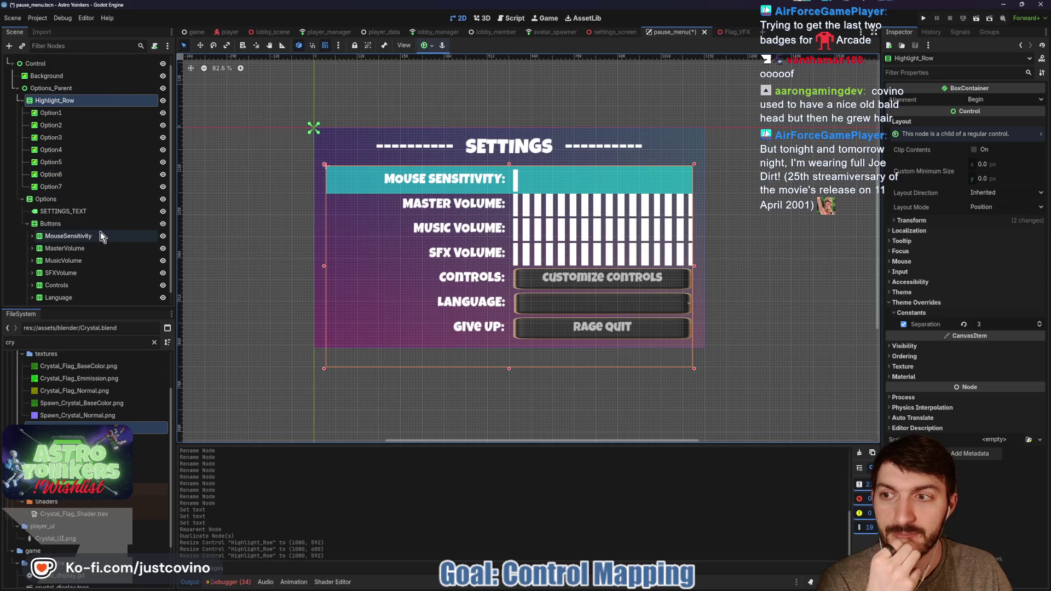
click(70, 201)
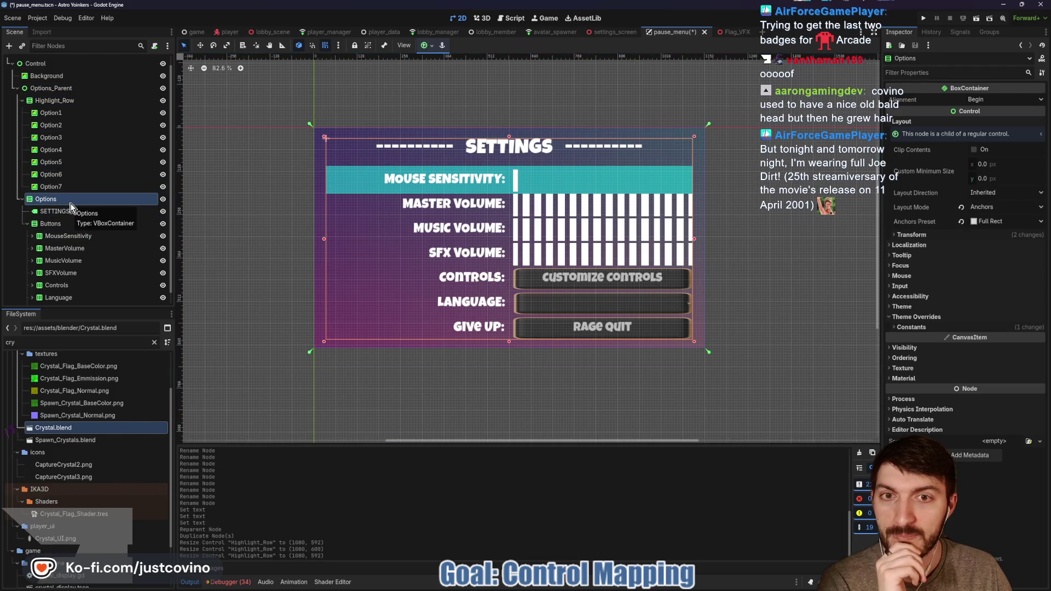
click(49, 101)
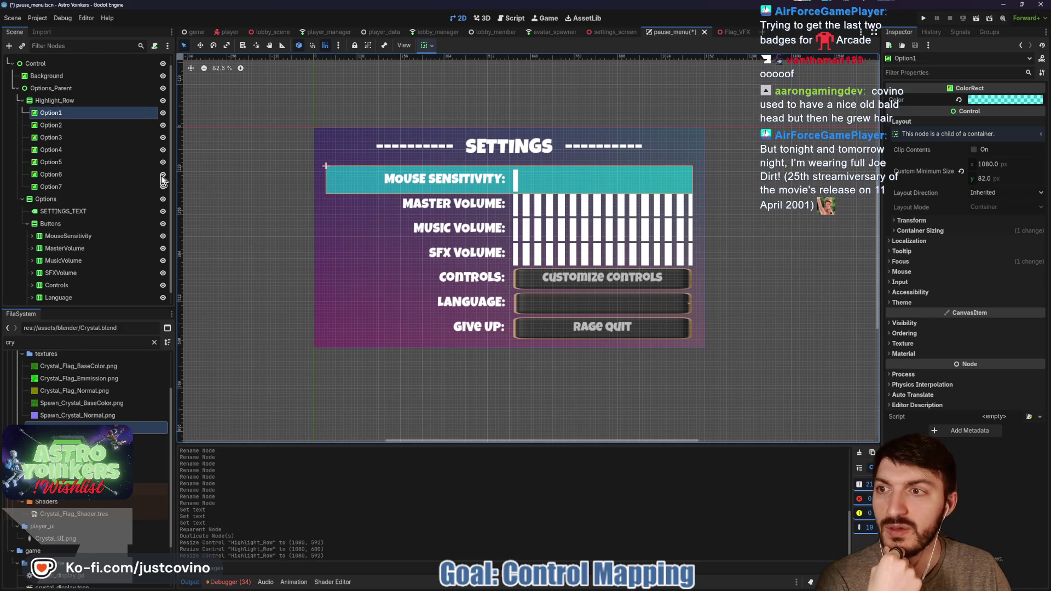
- Inspect the size and position of the MouseSensitivity and MasterVolume rows
scroll(82, 241, down, 1)
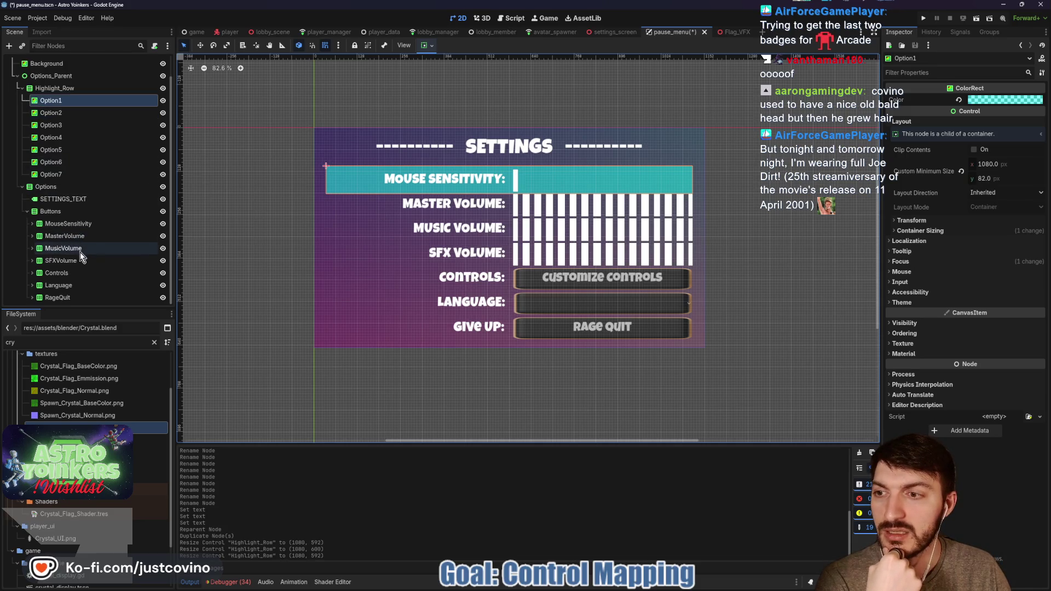
click(64, 223)
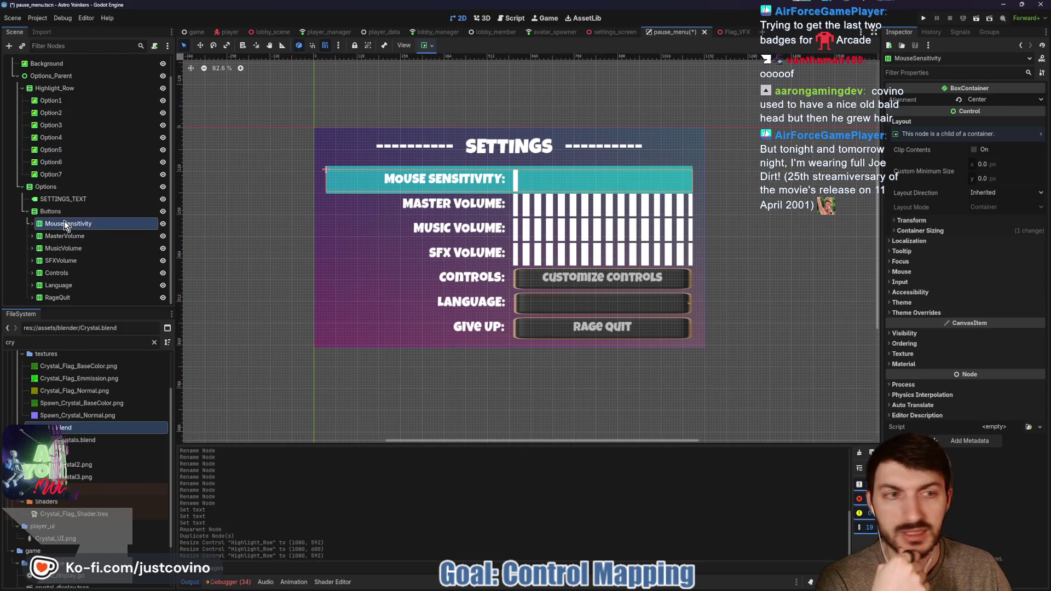
click(931, 221)
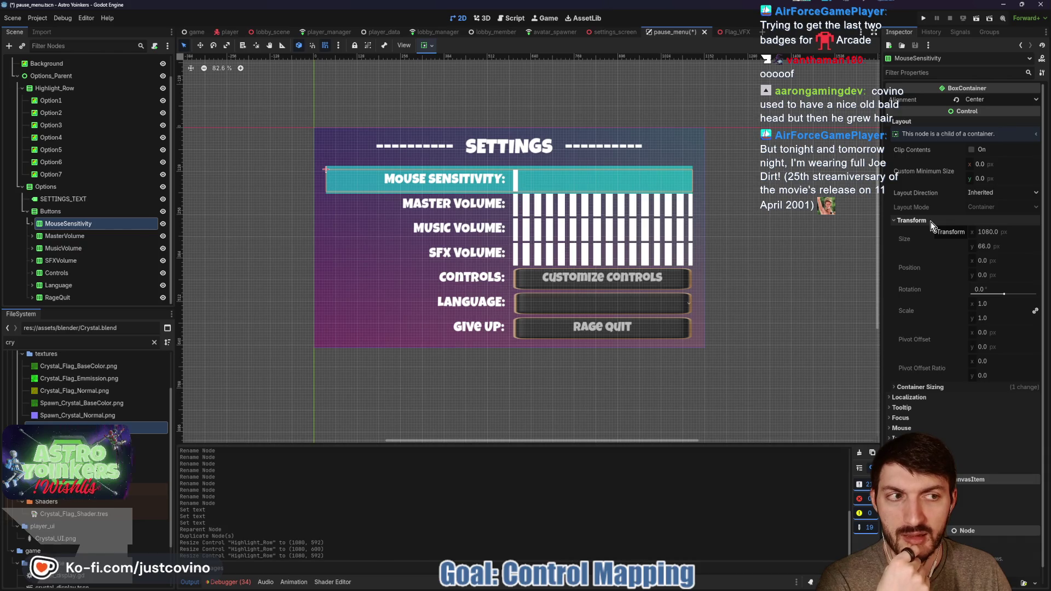
click(82, 236)
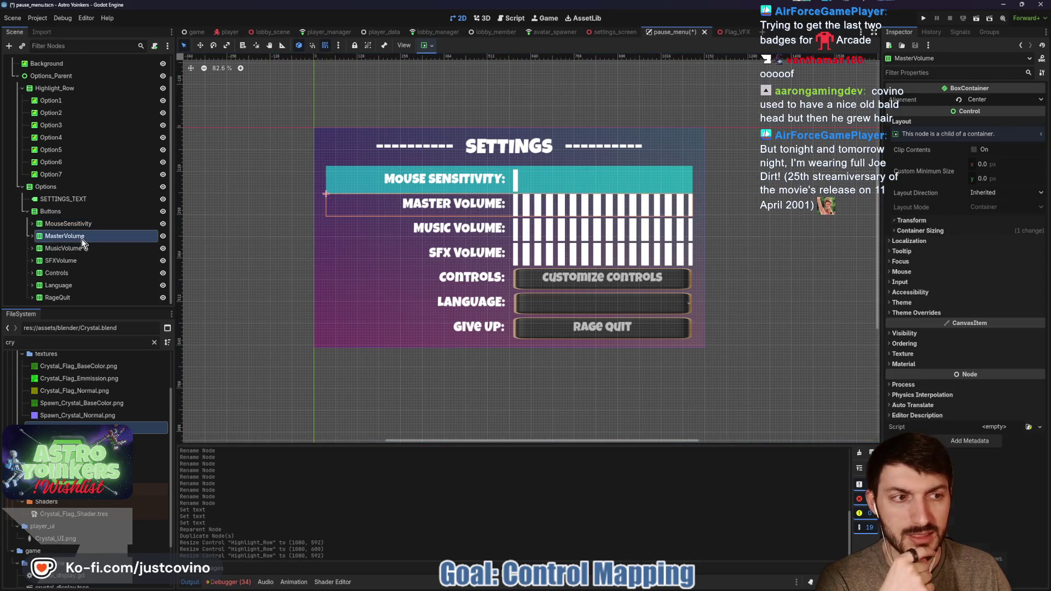
click(917, 221)
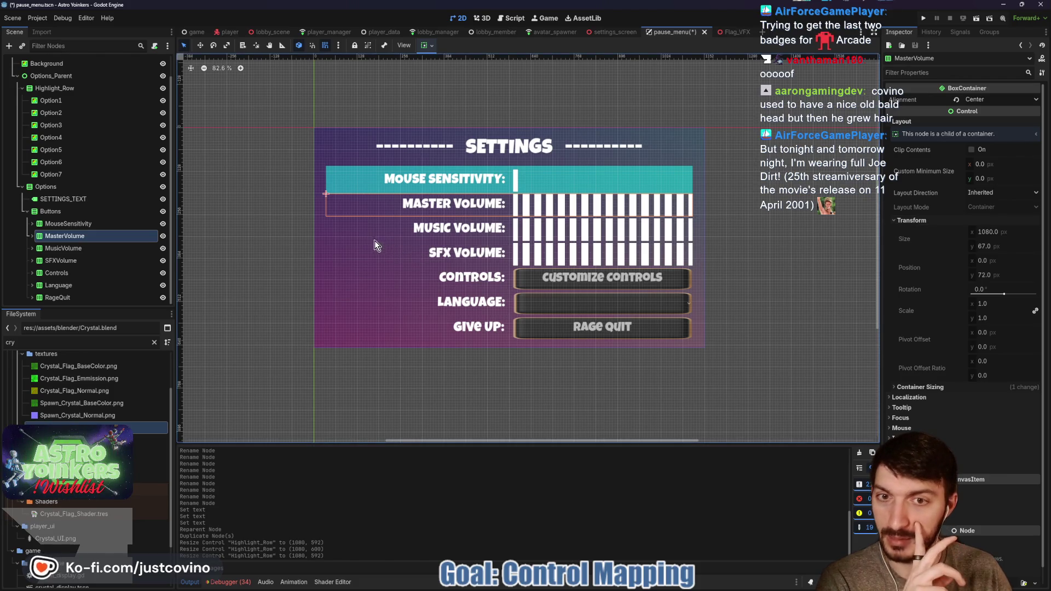
click(93, 225)
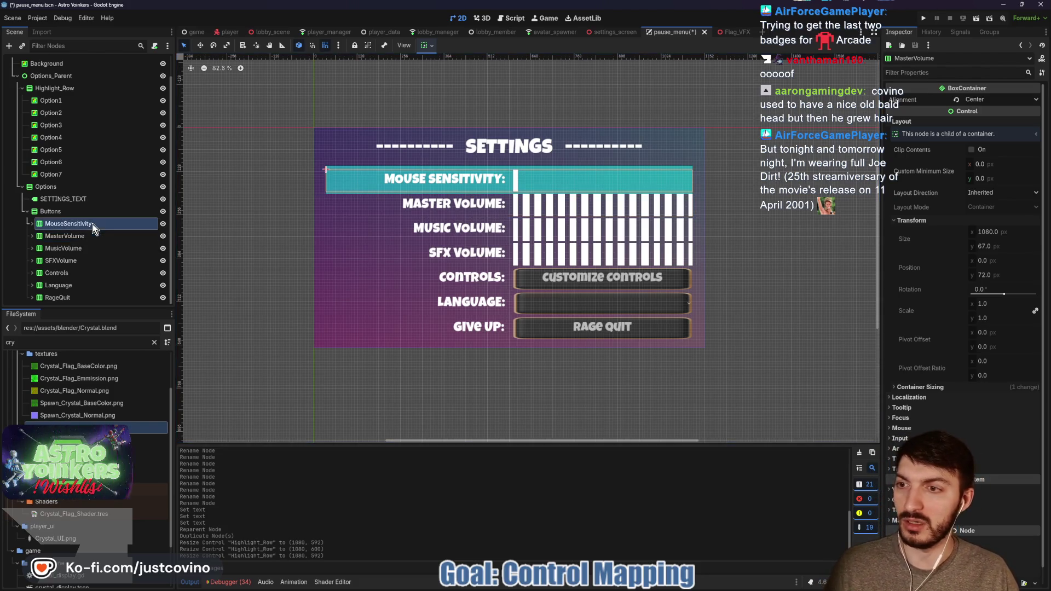
- Give all seven settings rows a custom minimum height of 66 and save the scene
shift+click(57, 297)
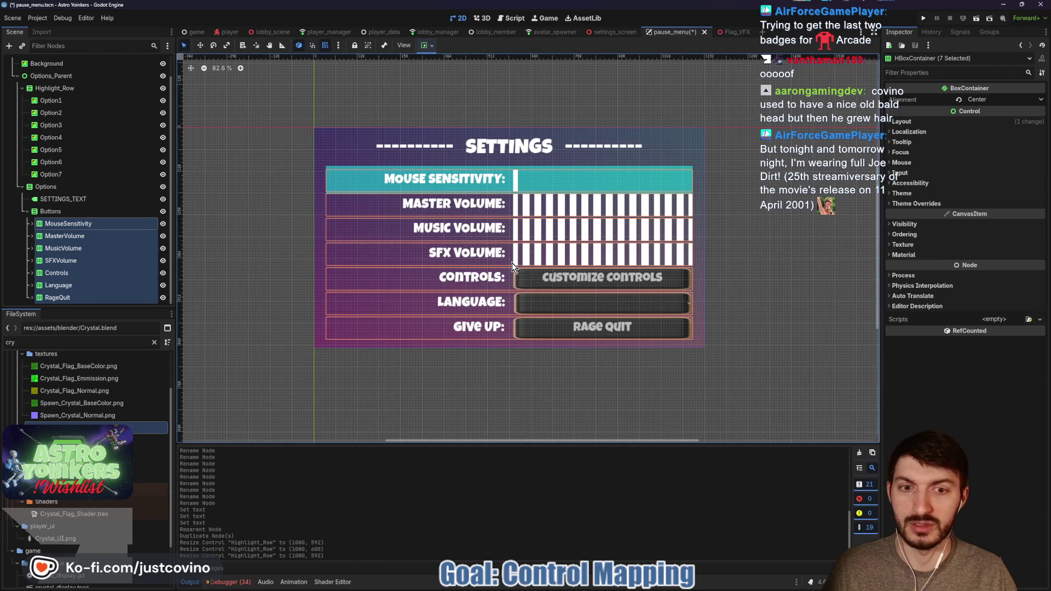
click(908, 122)
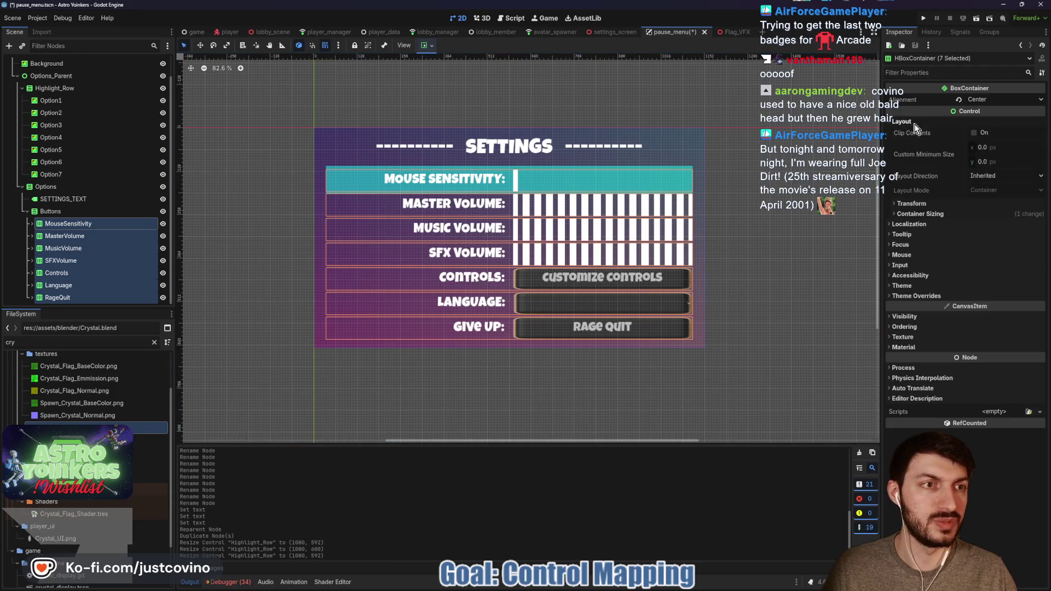
click(996, 160)
text(66)
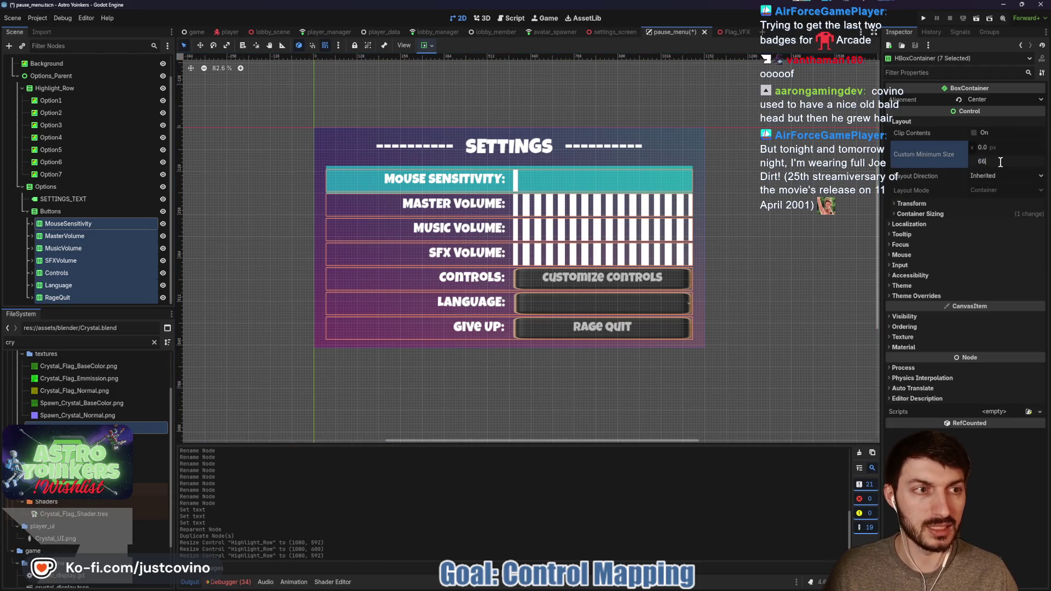
key(Return)
click(926, 202)
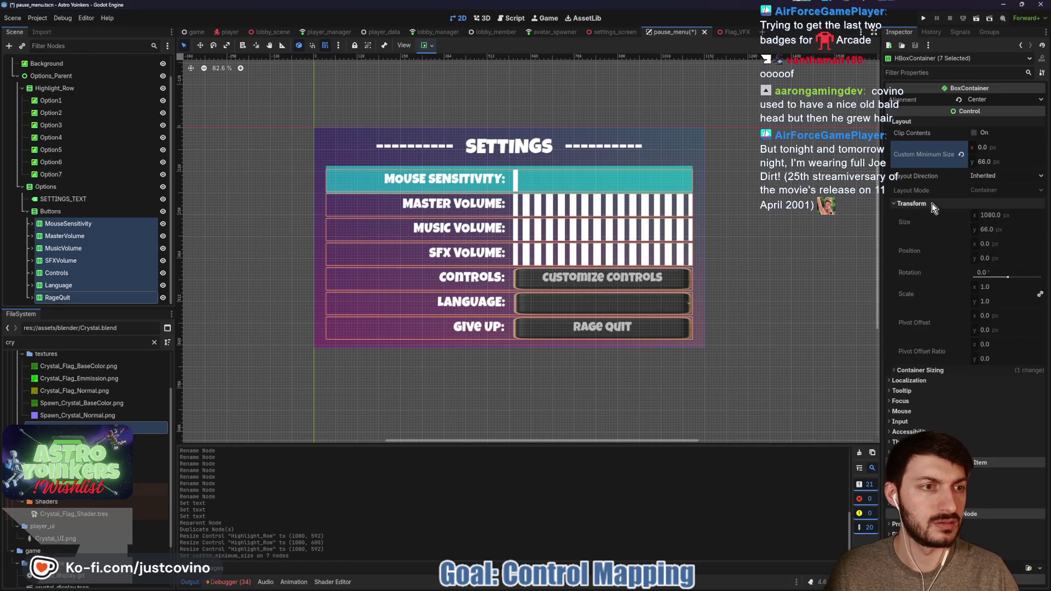
key(ctrl+s)
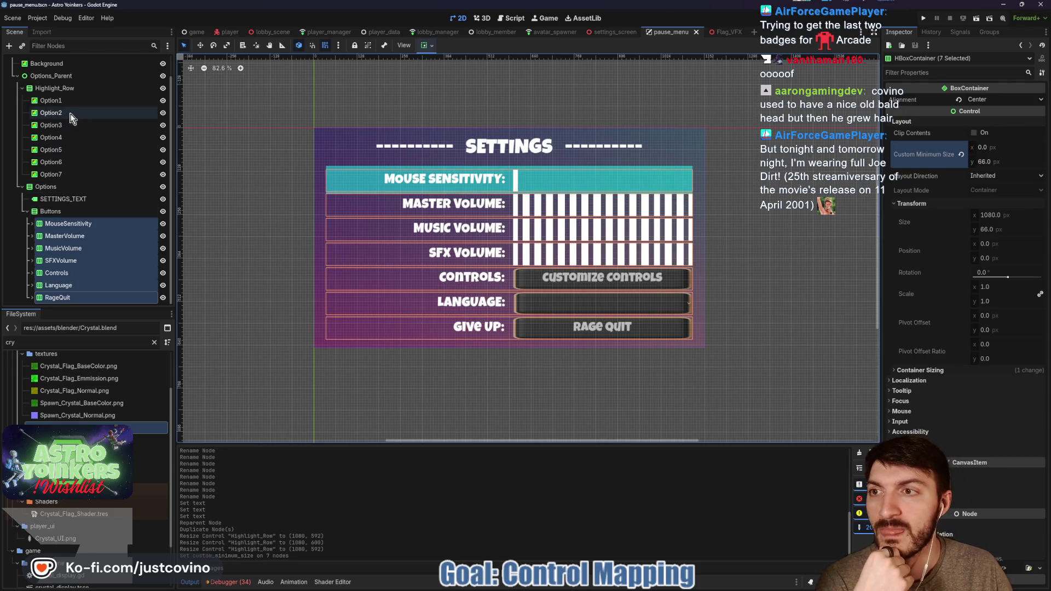
- Set Option1–Option7's custom minimum height to 70
click(60, 101)
shift+click(69, 176)
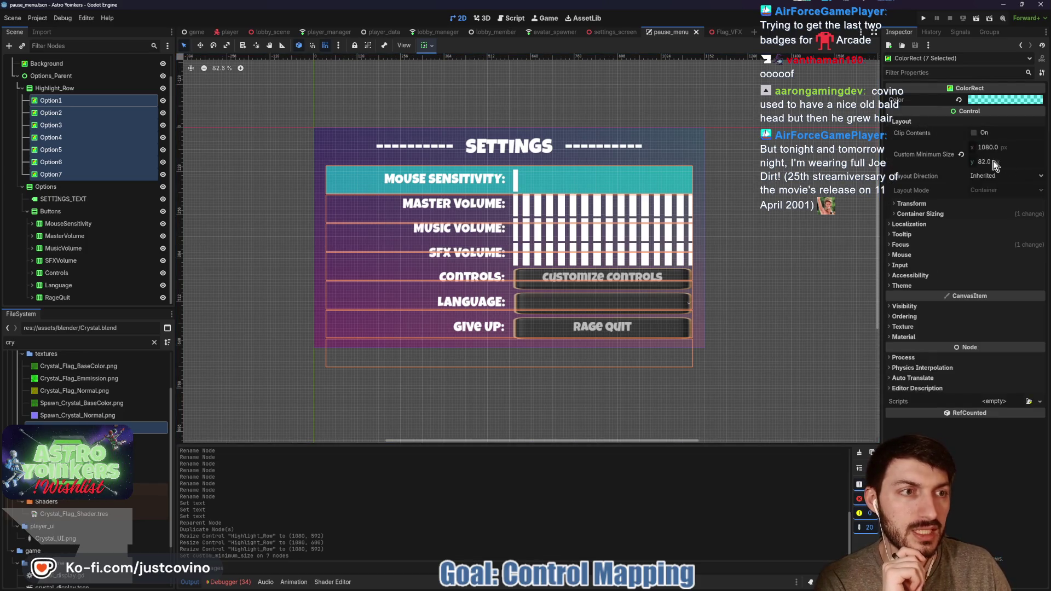
click(992, 161)
text(70)
key(Return)
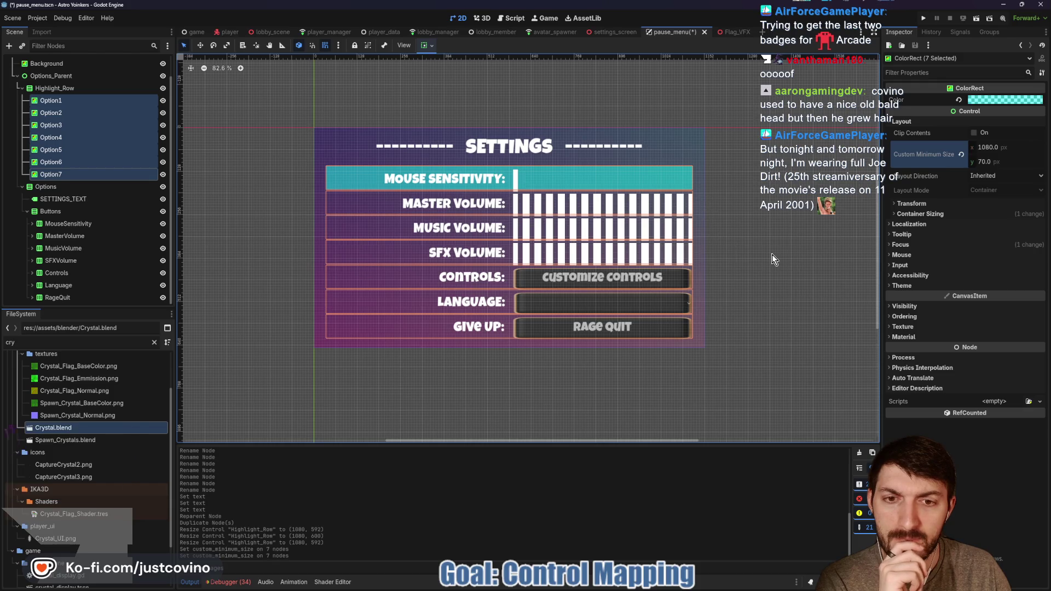
click(750, 258)
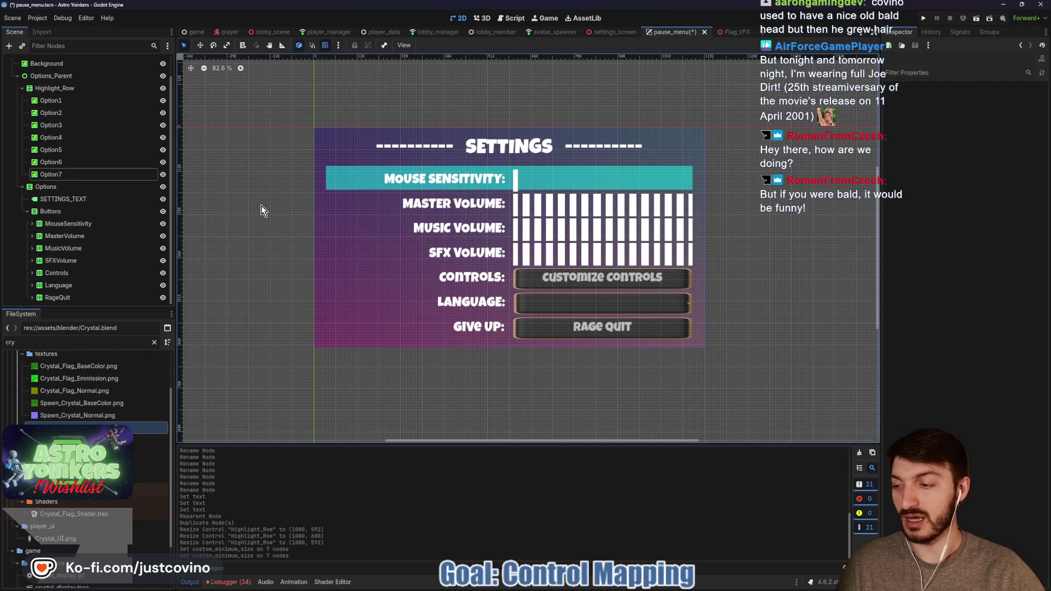
key(super)
text(calc)
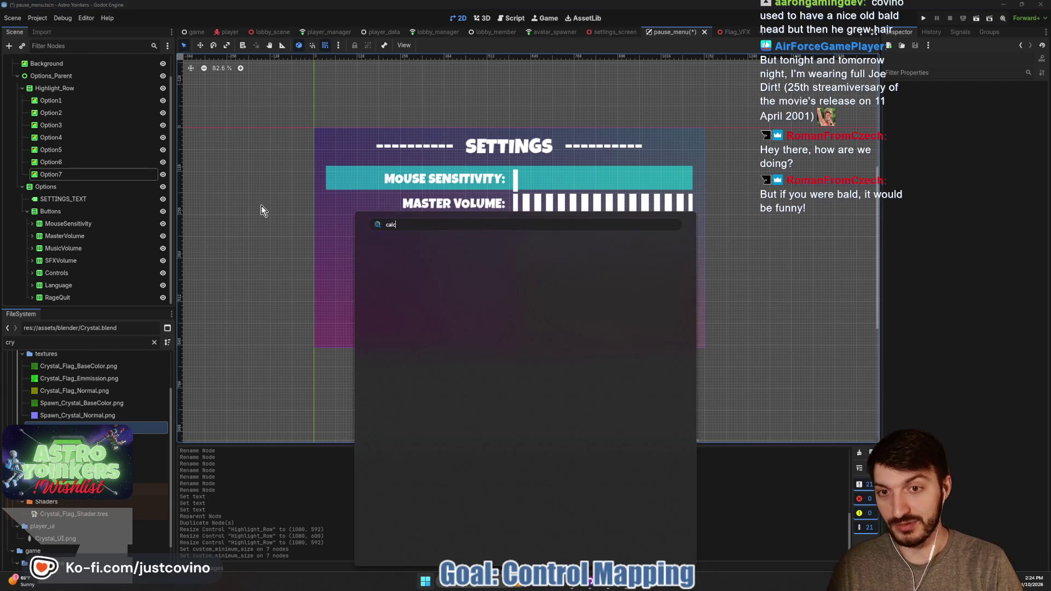
key(Return)
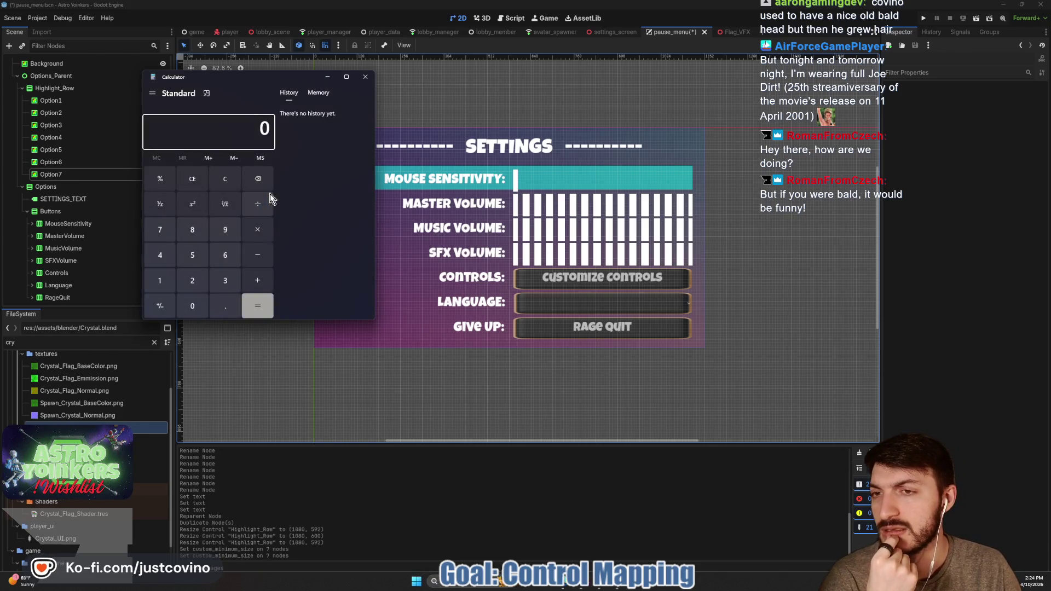
click(165, 281)
click(192, 305)
triple_click(192, 305)
click(192, 305)
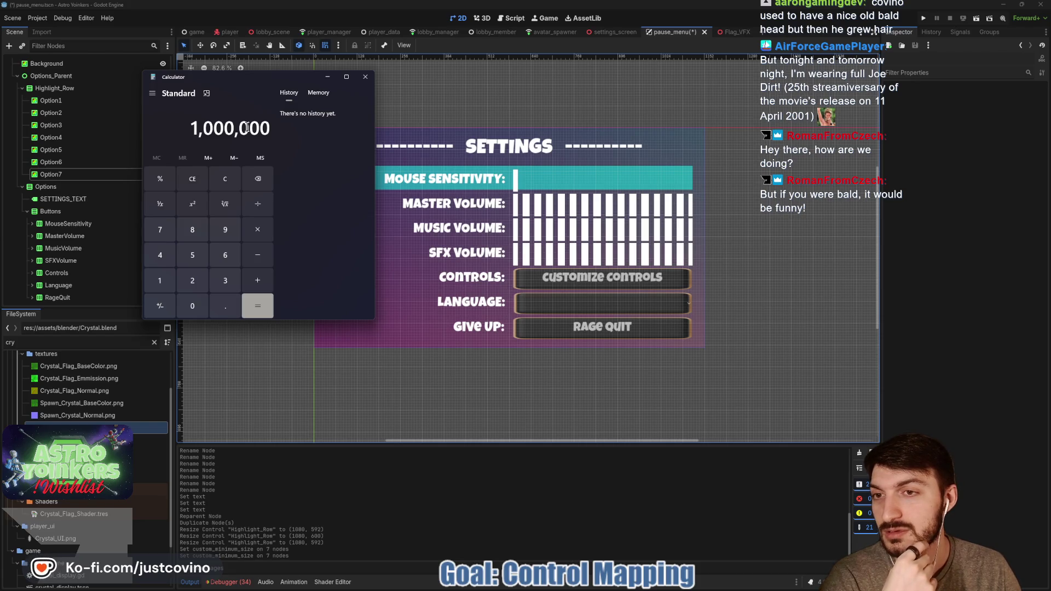
click(225, 181)
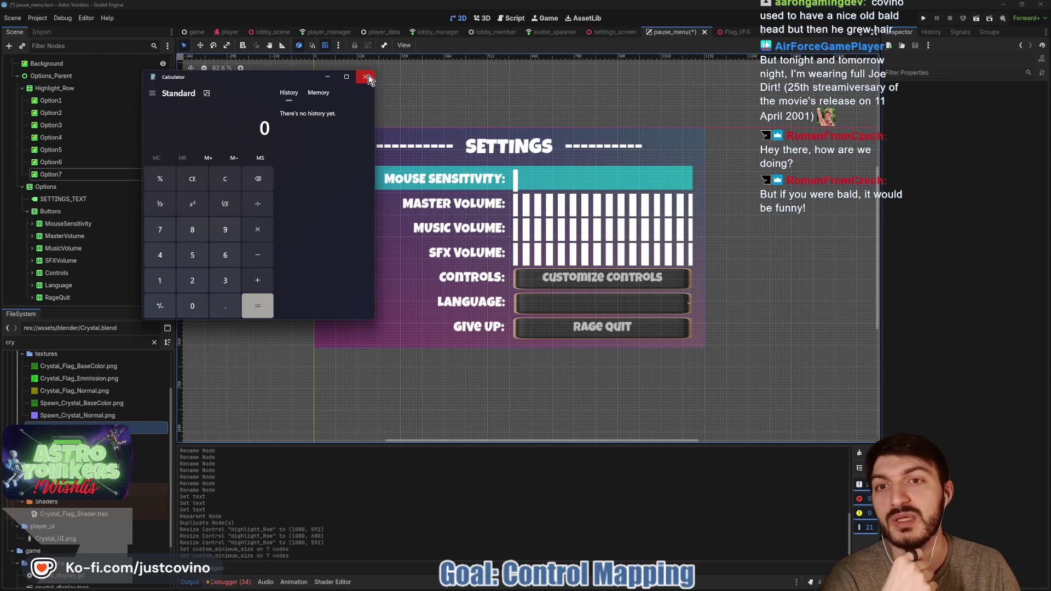
click(367, 76)
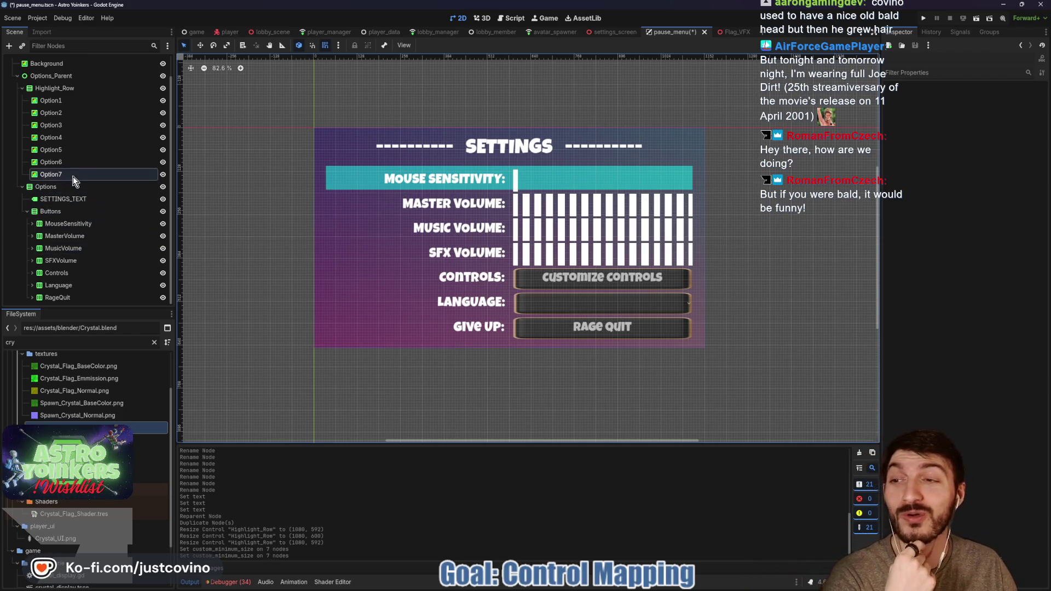
- Shorten Highlight_Row from its bottom edge to 1080 × 528, checking Option6 and Option7 positions
click(62, 164)
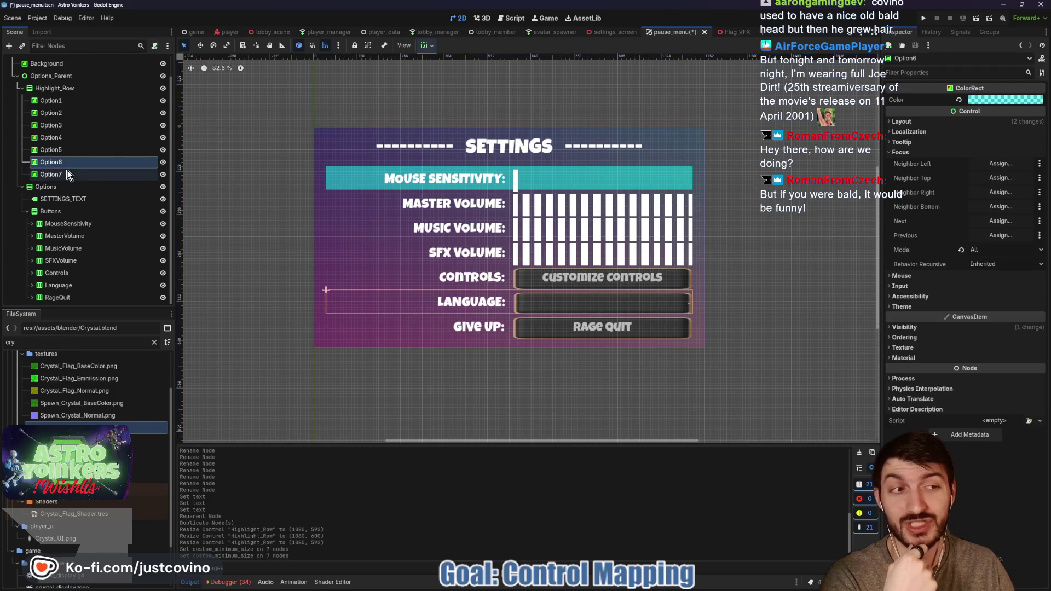
click(79, 175)
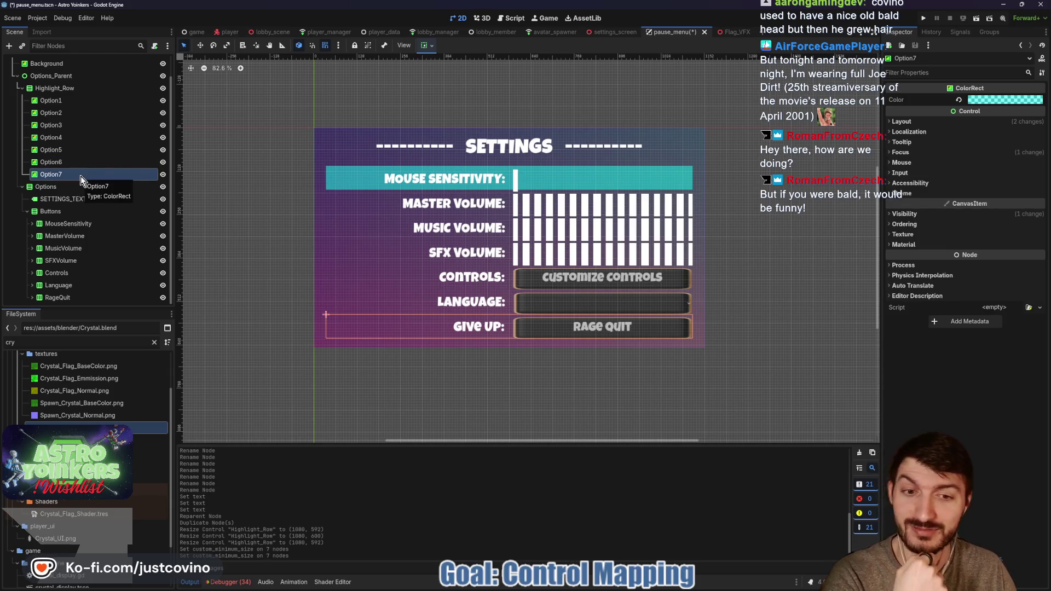
click(44, 89)
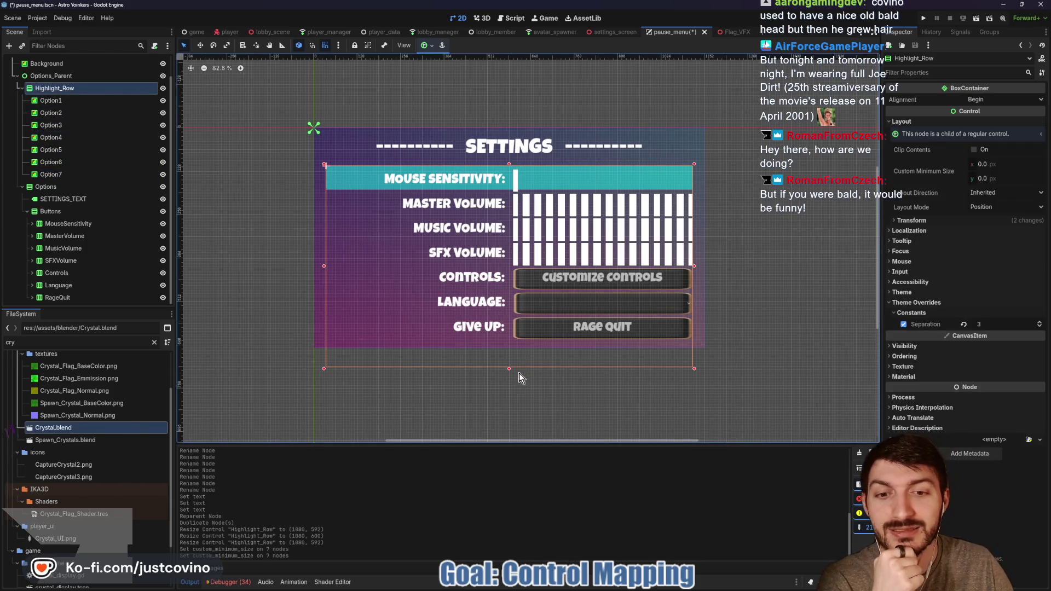
drag(509, 369, 511, 344)
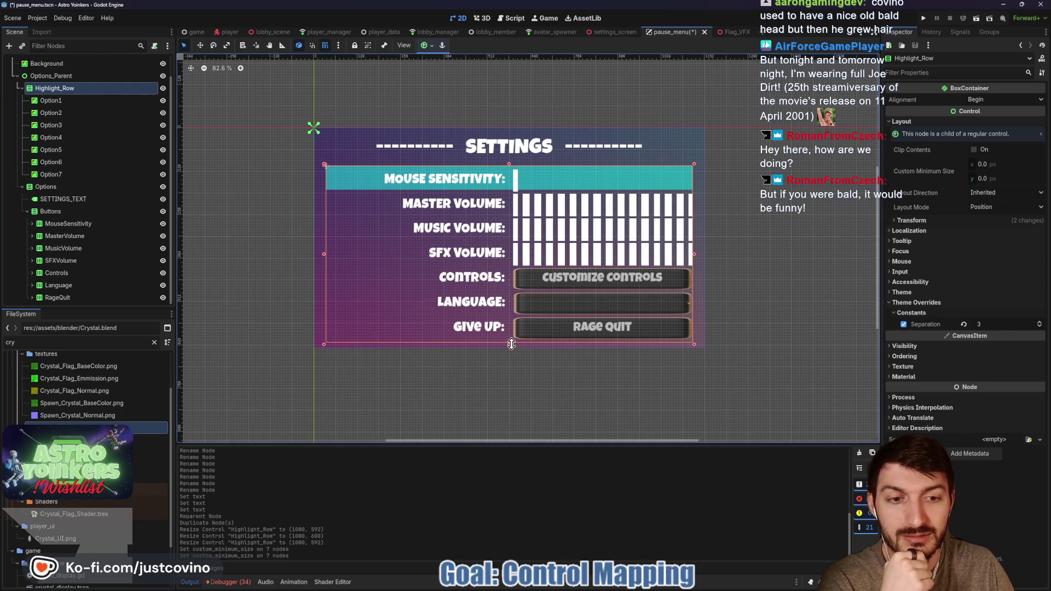
click(61, 174)
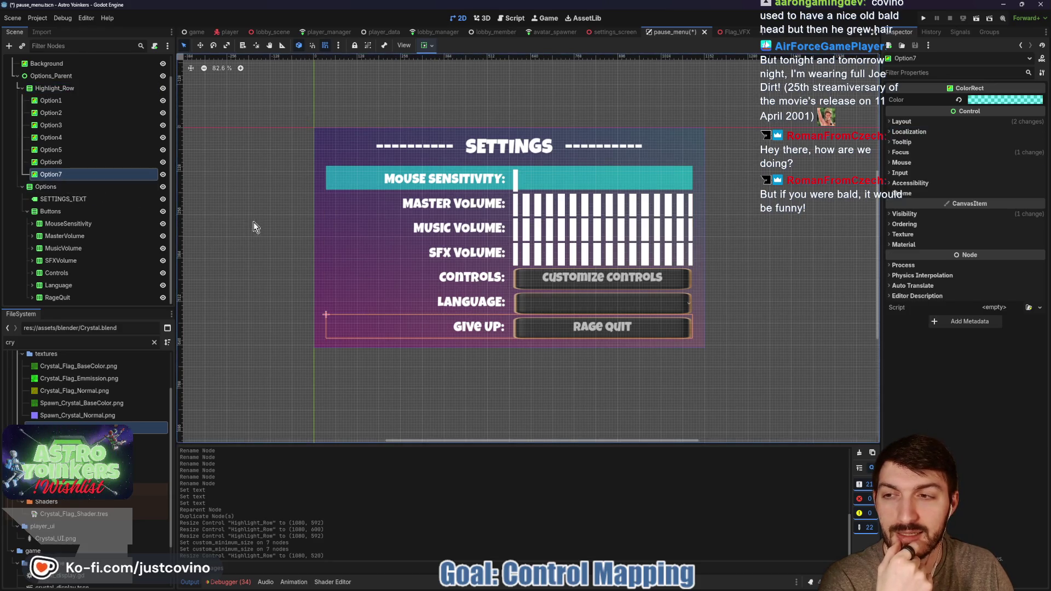
click(74, 162)
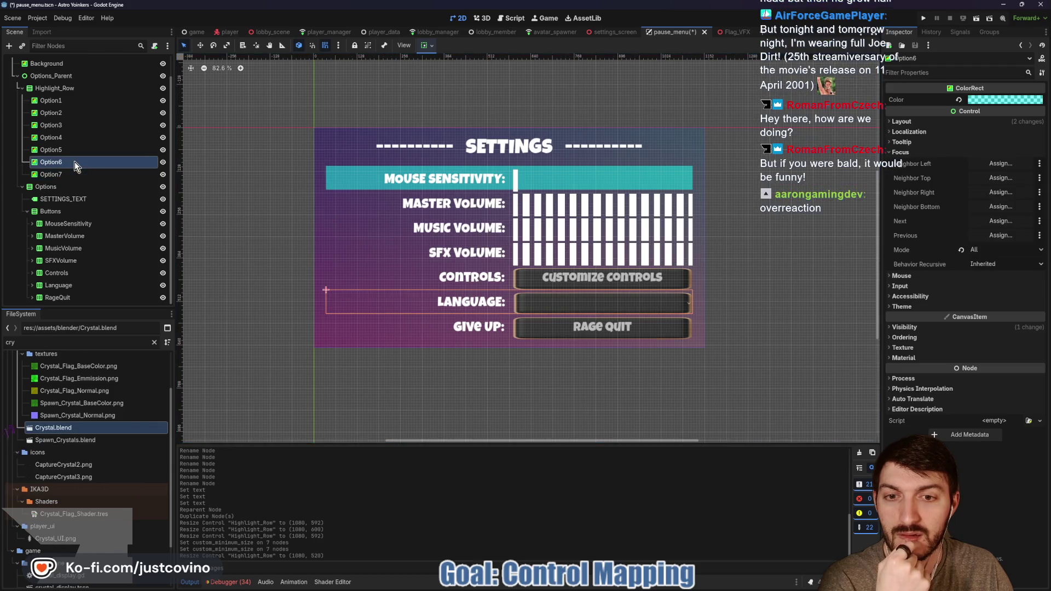
click(58, 88)
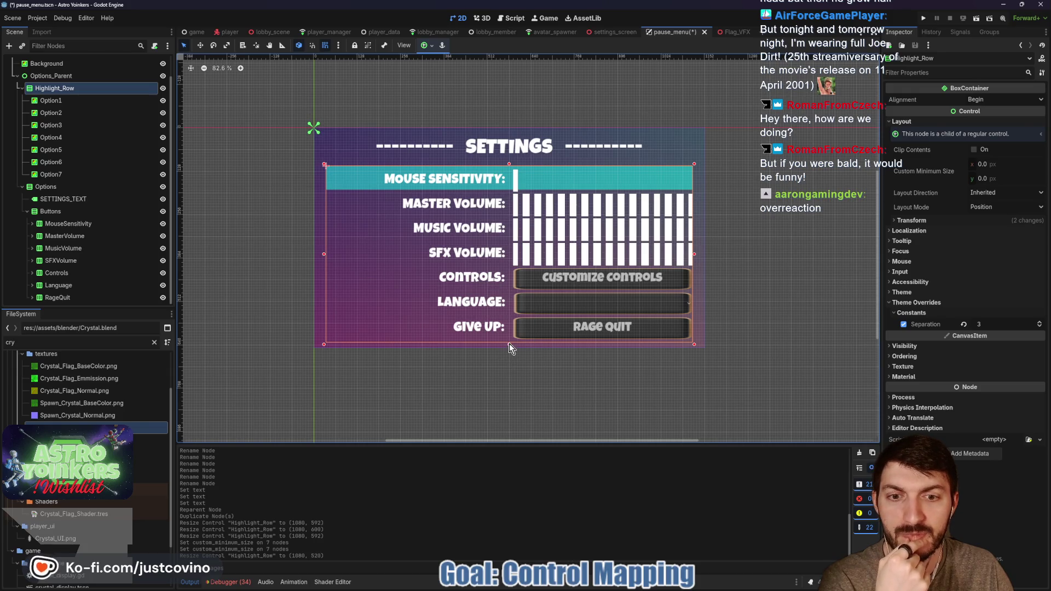
drag(509, 344, 512, 347)
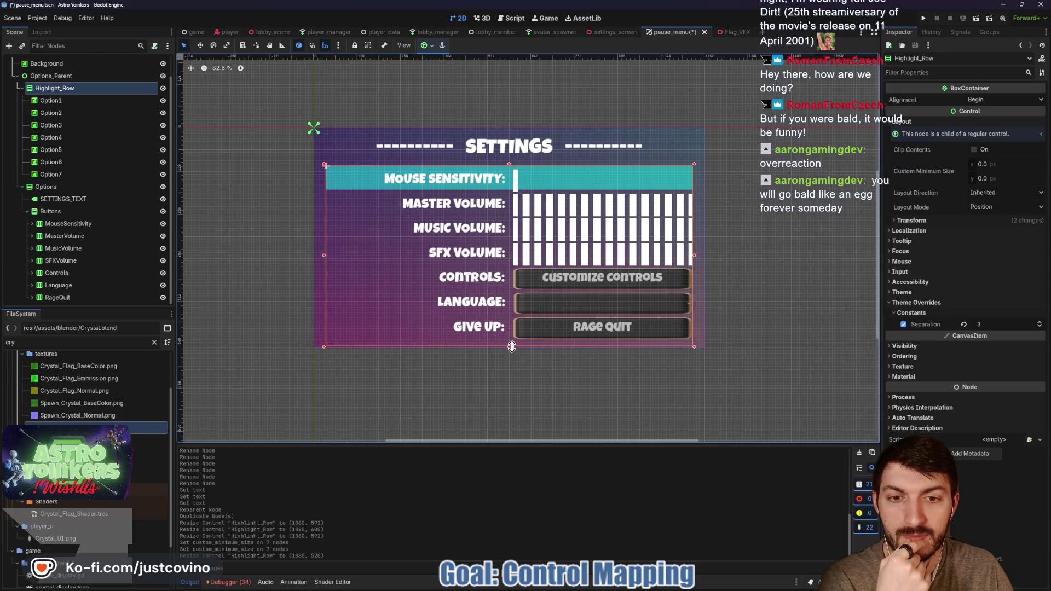
drag(511, 347, 511, 347)
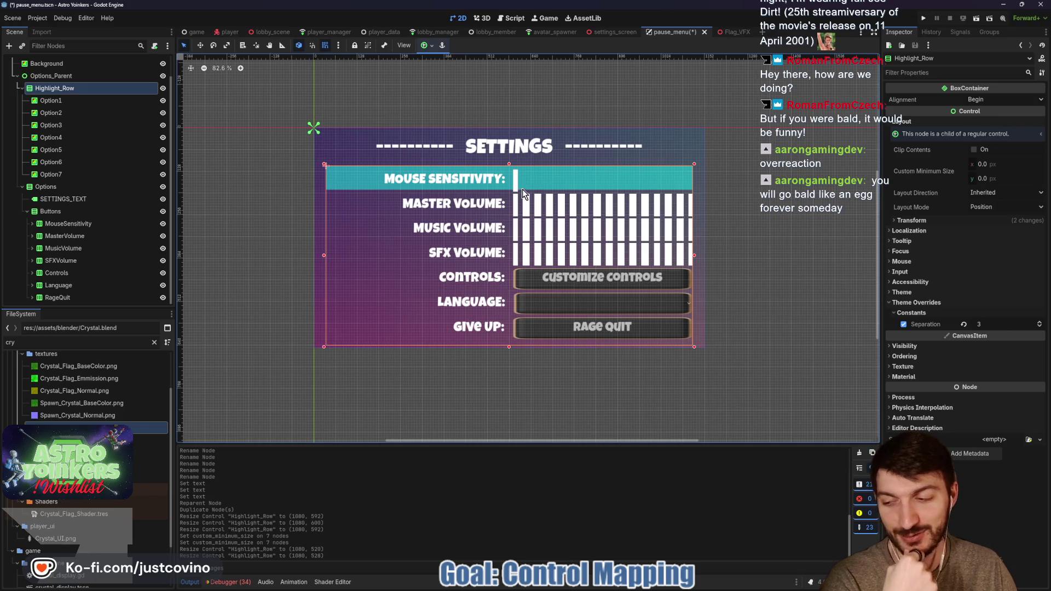
- Trim Highlight_Row's top to 1080 × 520, verify Option2–Option7 alignment, and save
drag(509, 166, 510, 167)
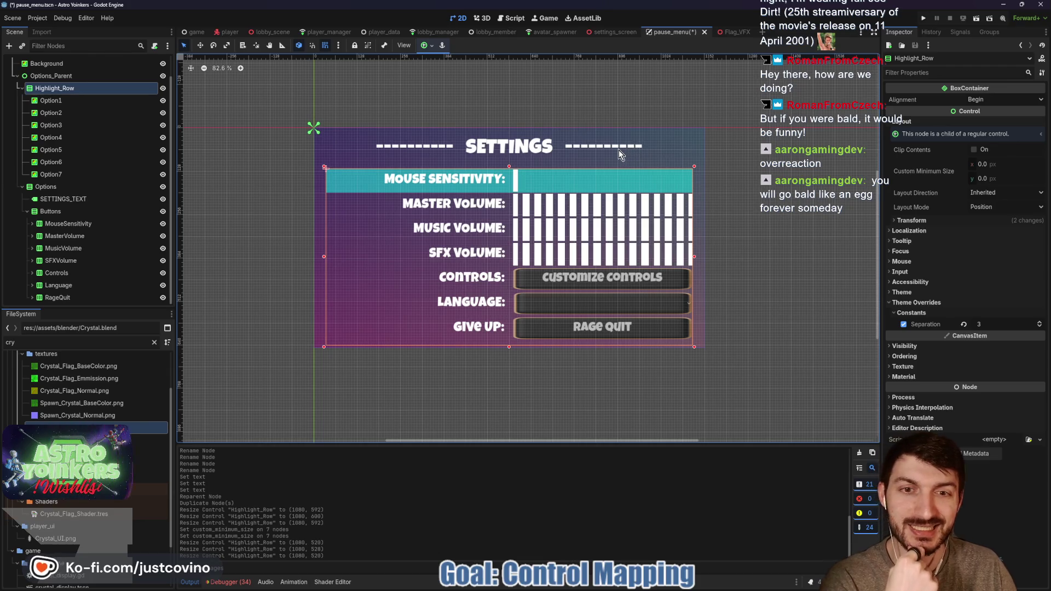
click(62, 112)
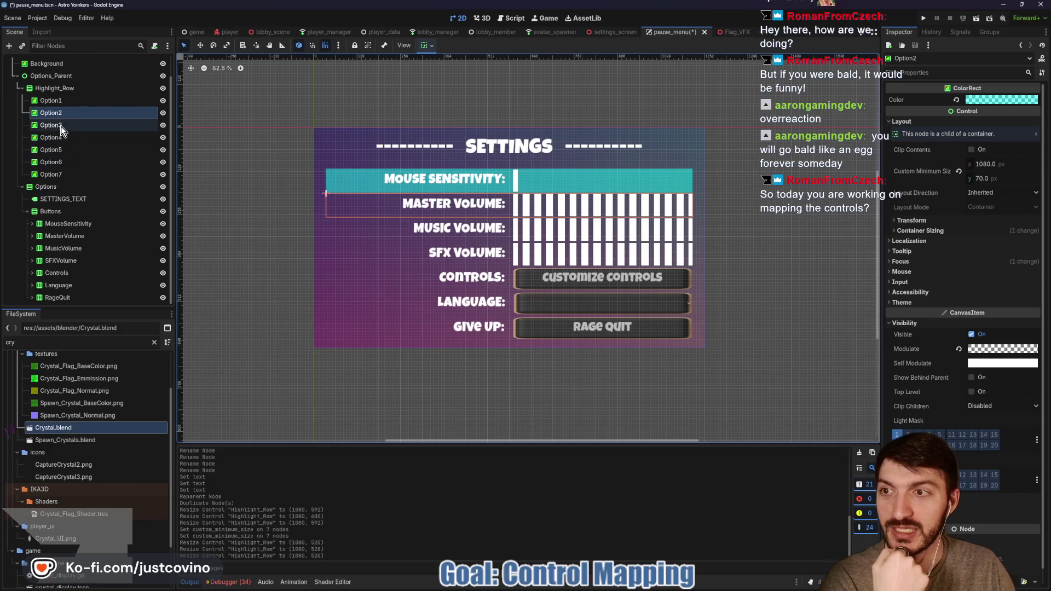
click(58, 125)
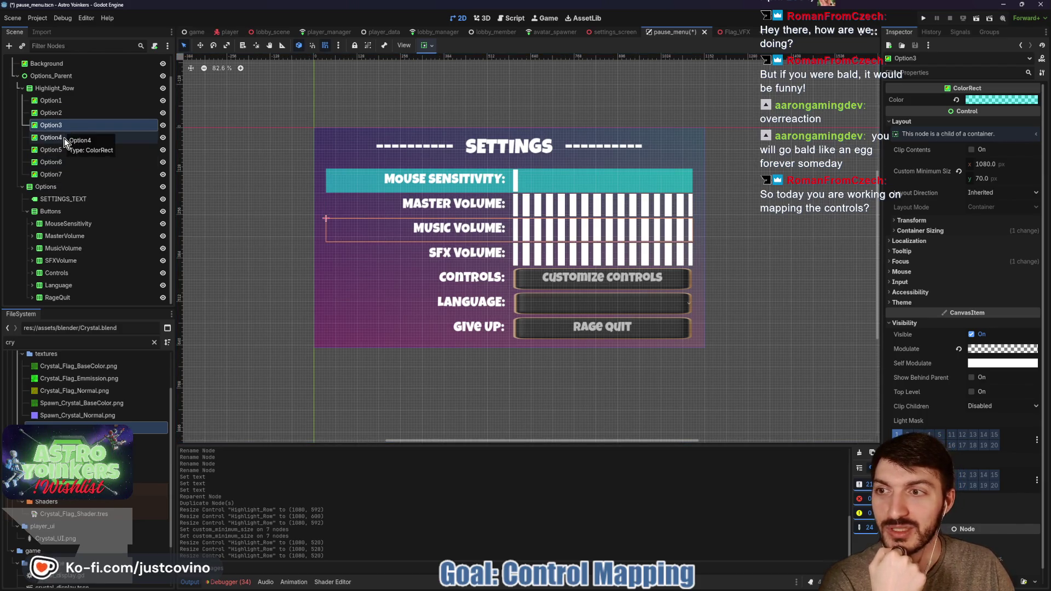
click(65, 138)
click(65, 154)
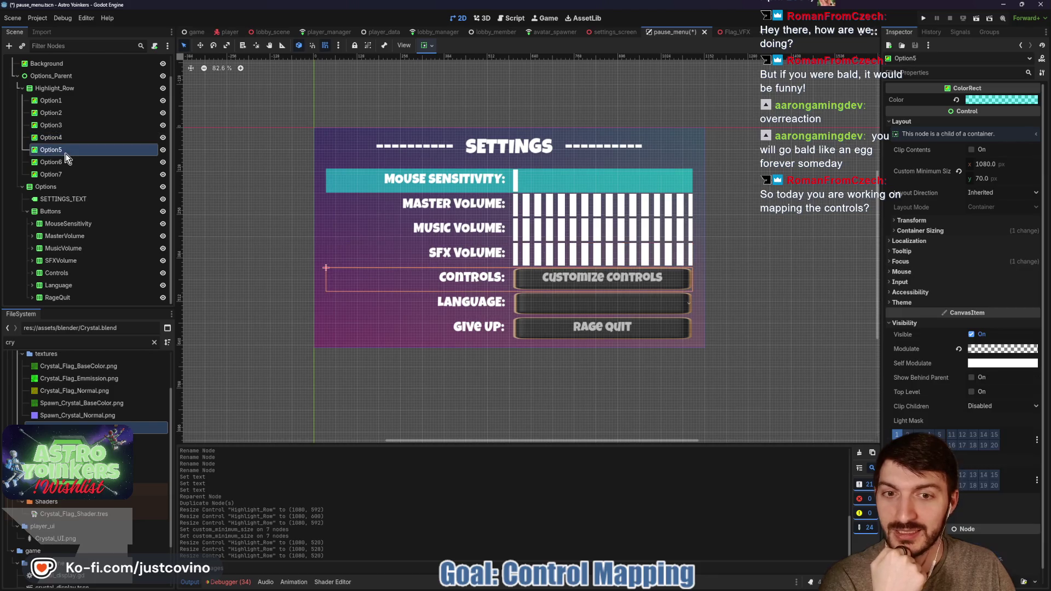
click(67, 163)
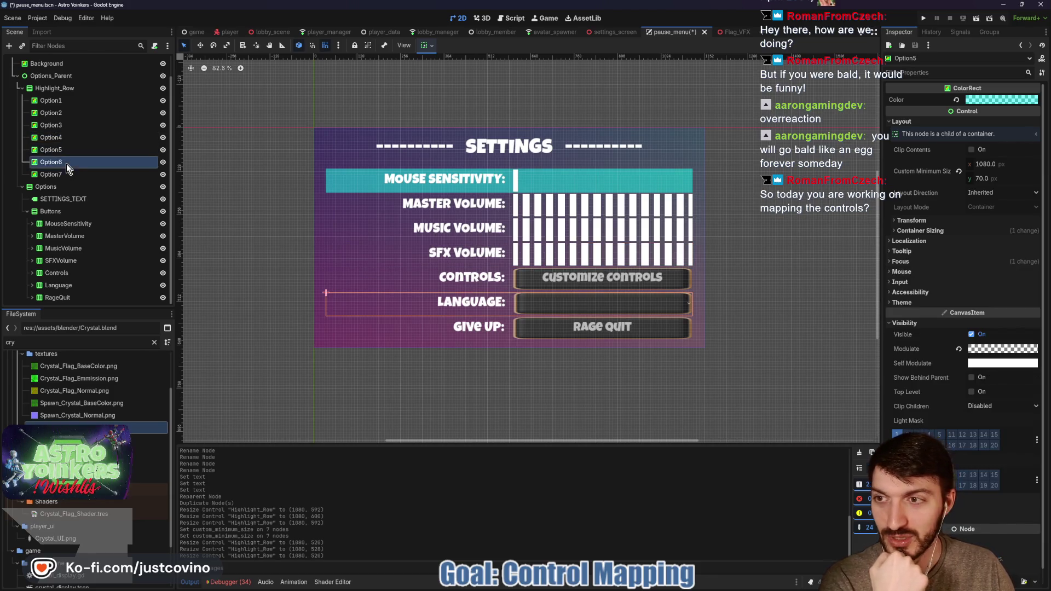
click(69, 174)
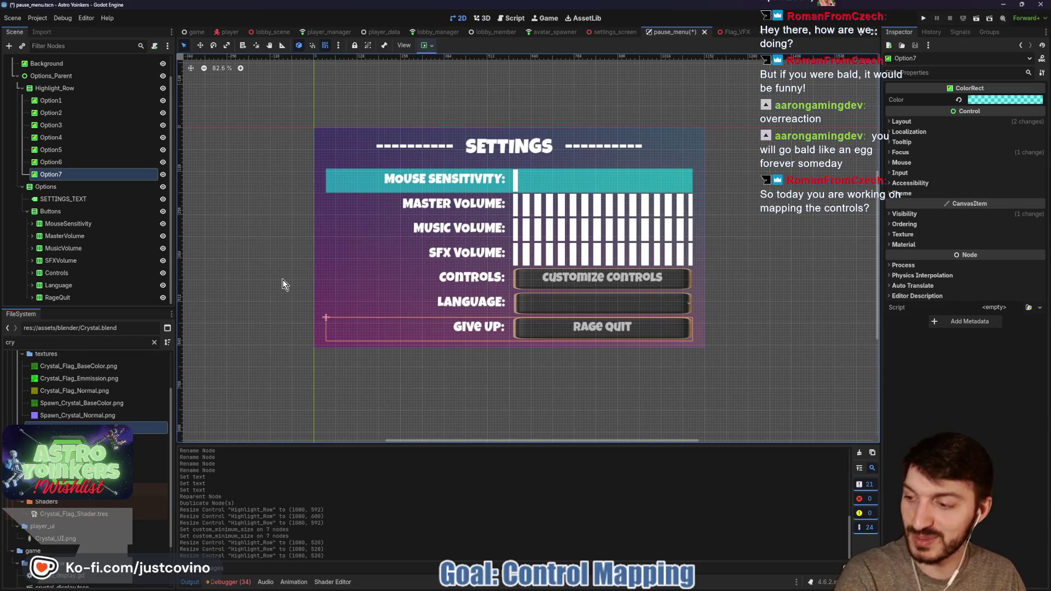
key(ctrl+s)
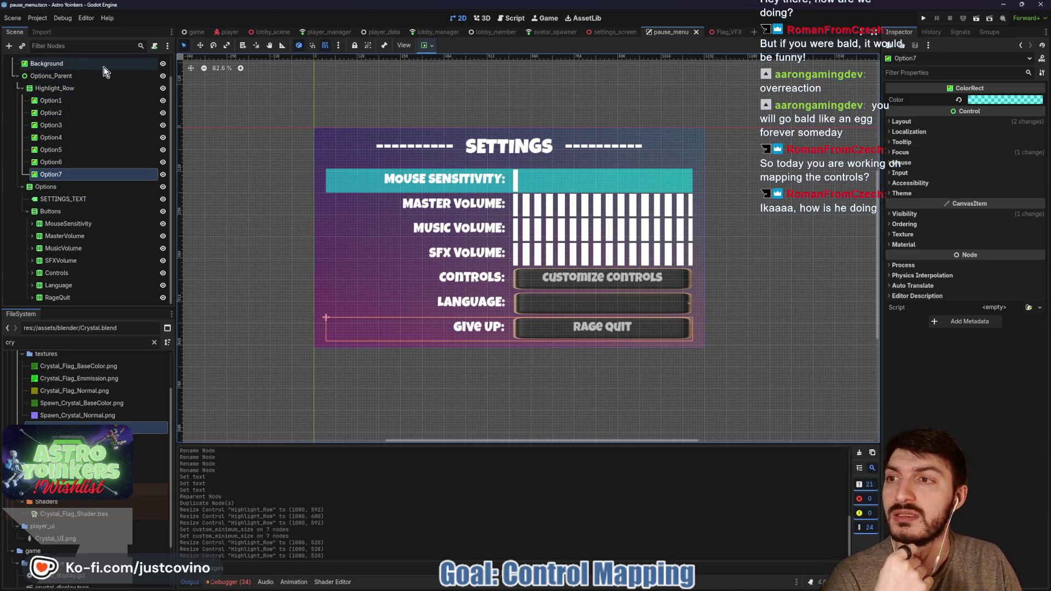
scroll(115, 93, up, 2)
- In pause_menu.gd, change the Language Options case 4 into a catch-all '_' case
key(ctrl+F3)
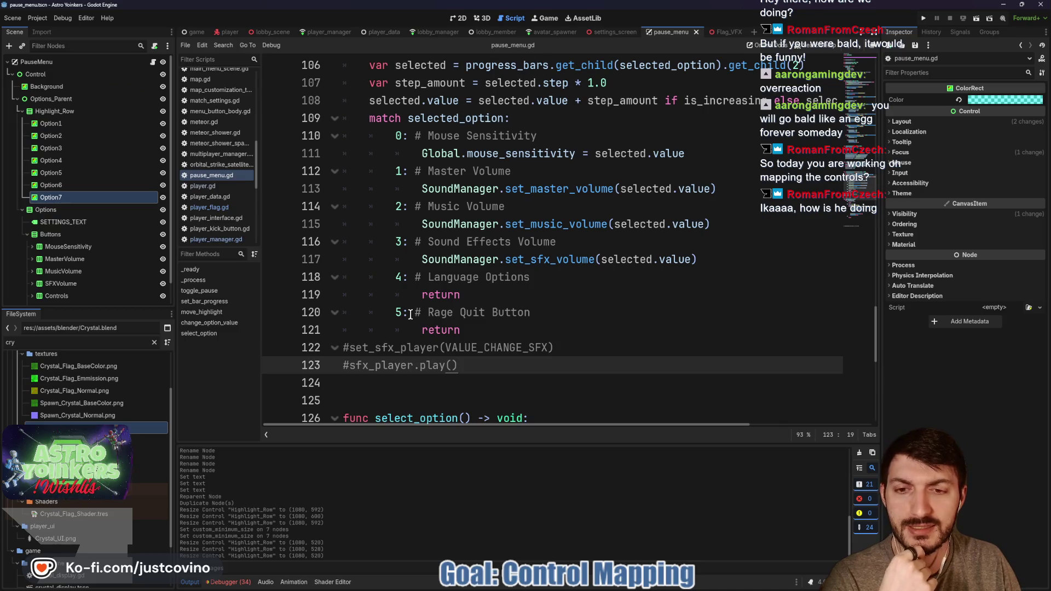
scroll(96, 274, down, 2)
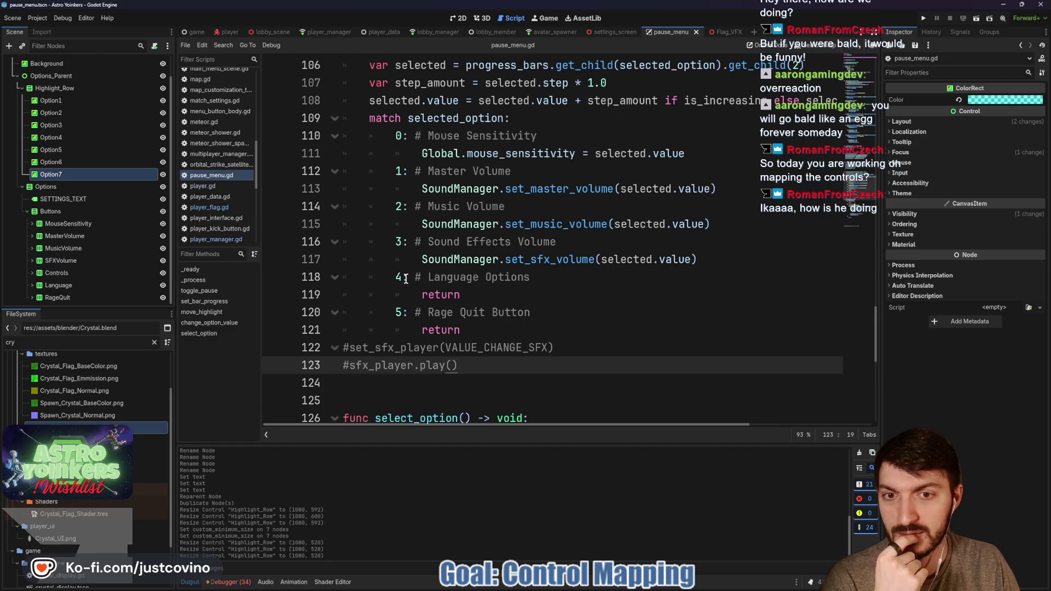
scroll(82, 227, up, 2)
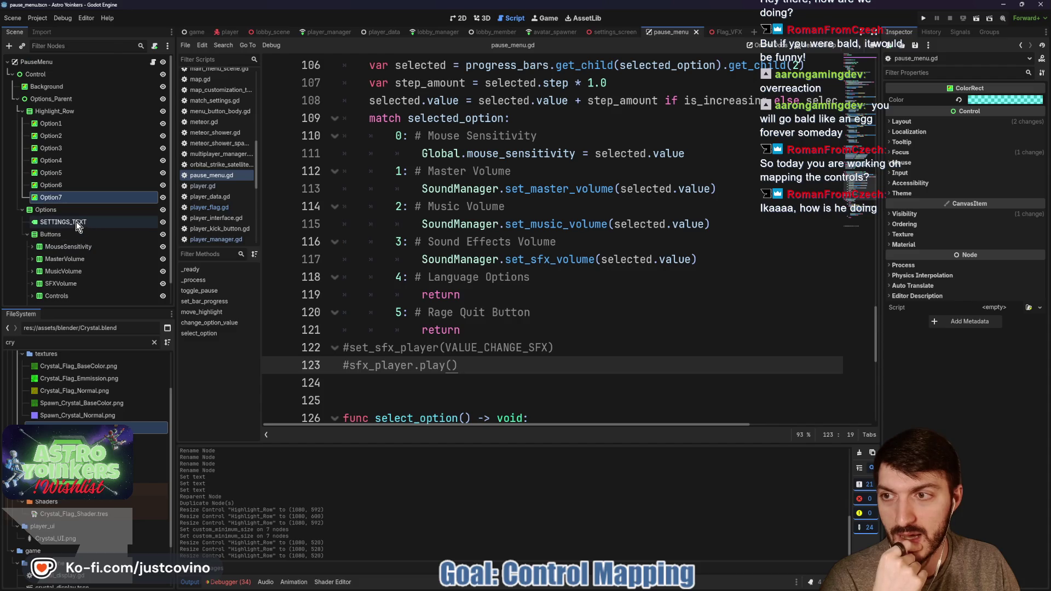
scroll(93, 235, down, 2)
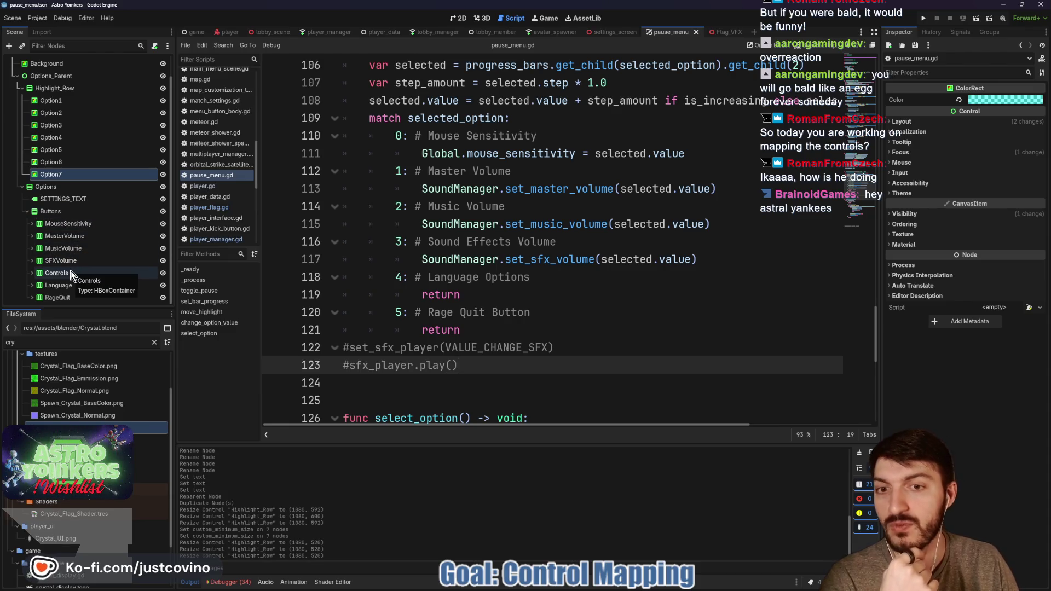
click(402, 277)
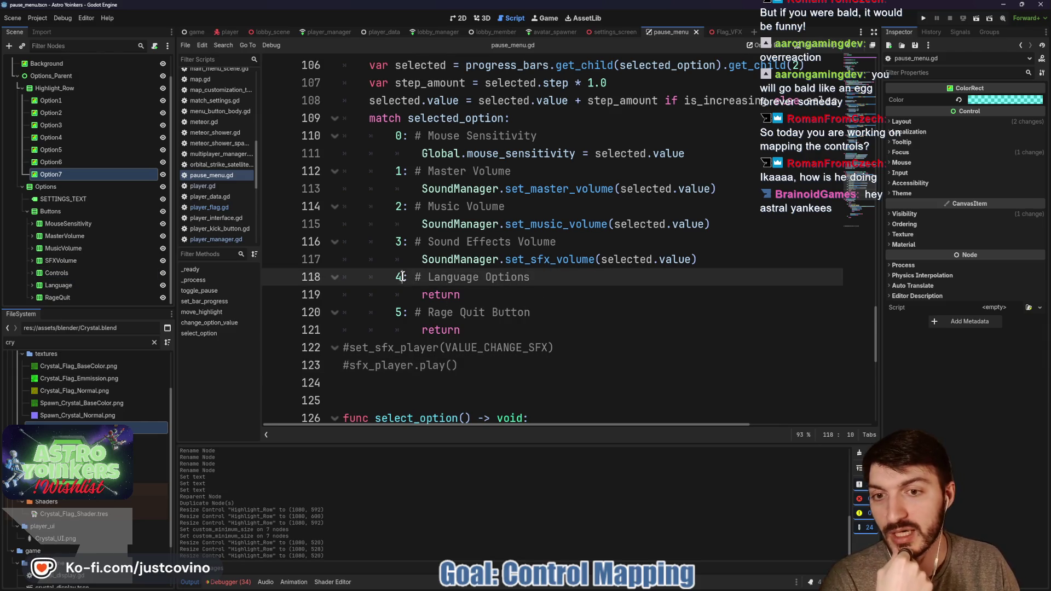
key(BackSpace)
text(_)
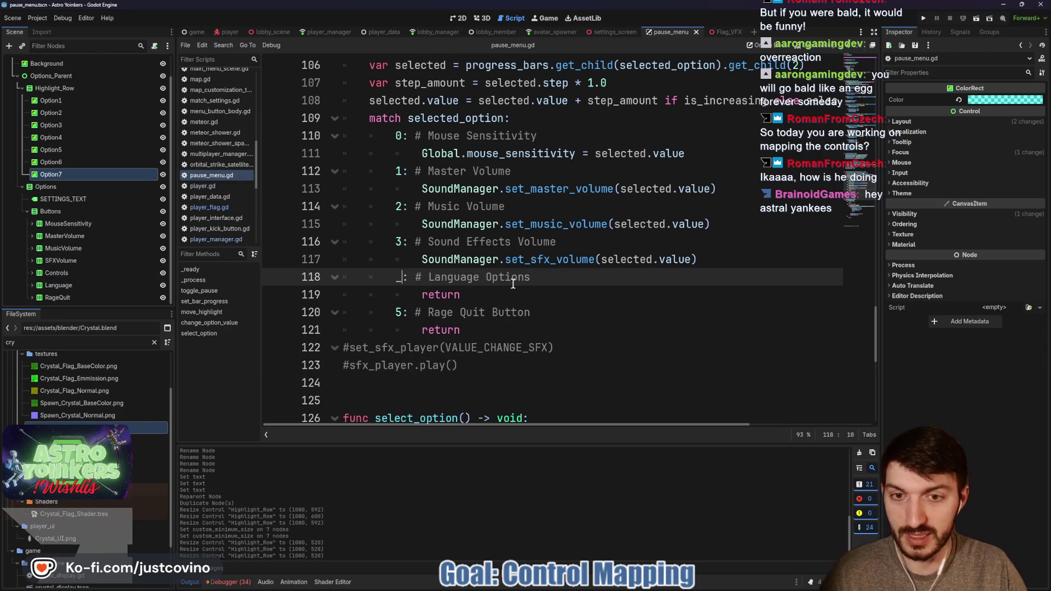
- Delete the Rage Quit case, rename the comment to 'Everything Else', and save the script
drag(481, 327, 343, 311)
key(BackSpace)
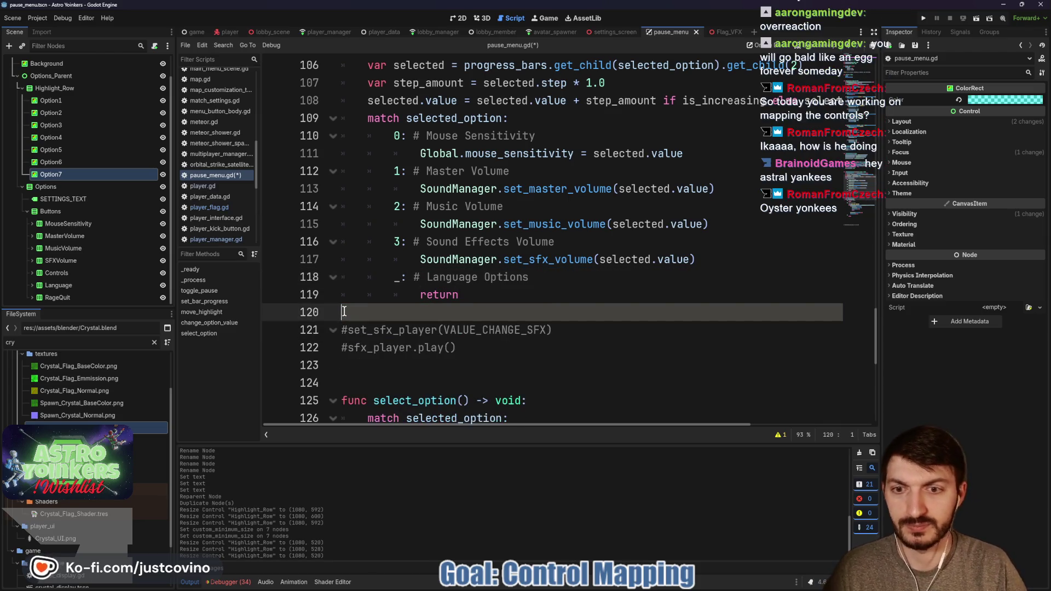
drag(529, 277, 425, 277)
text(Everything Else)
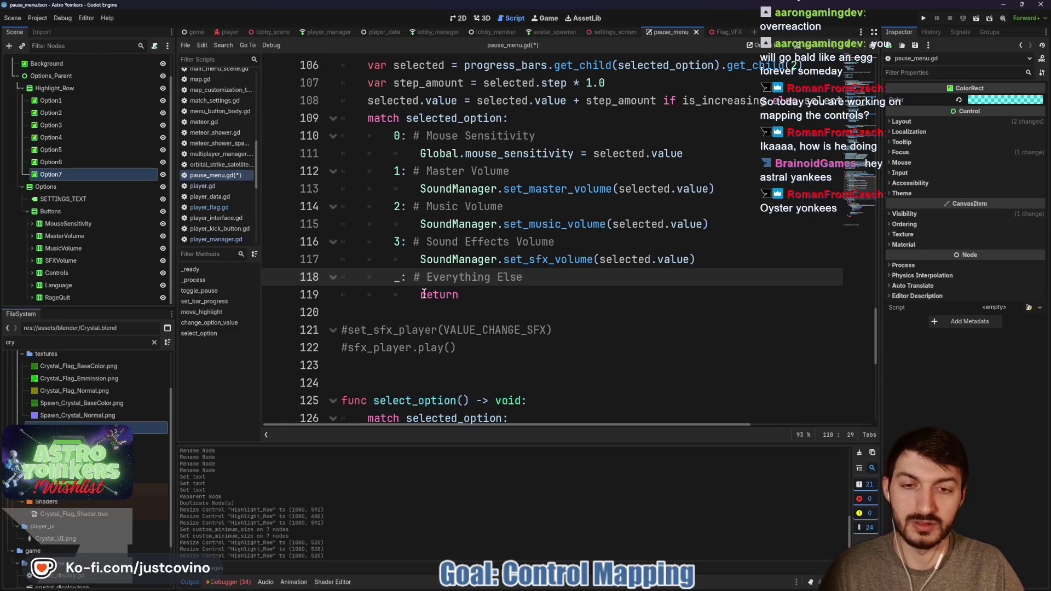
key(ctrl+s)
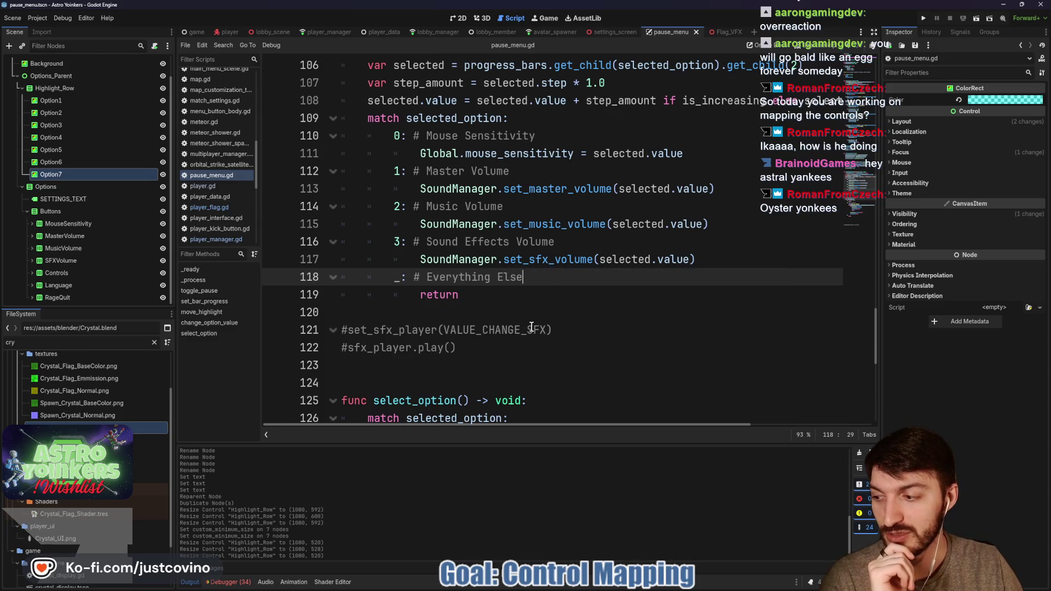
scroll(498, 304, down, 6)
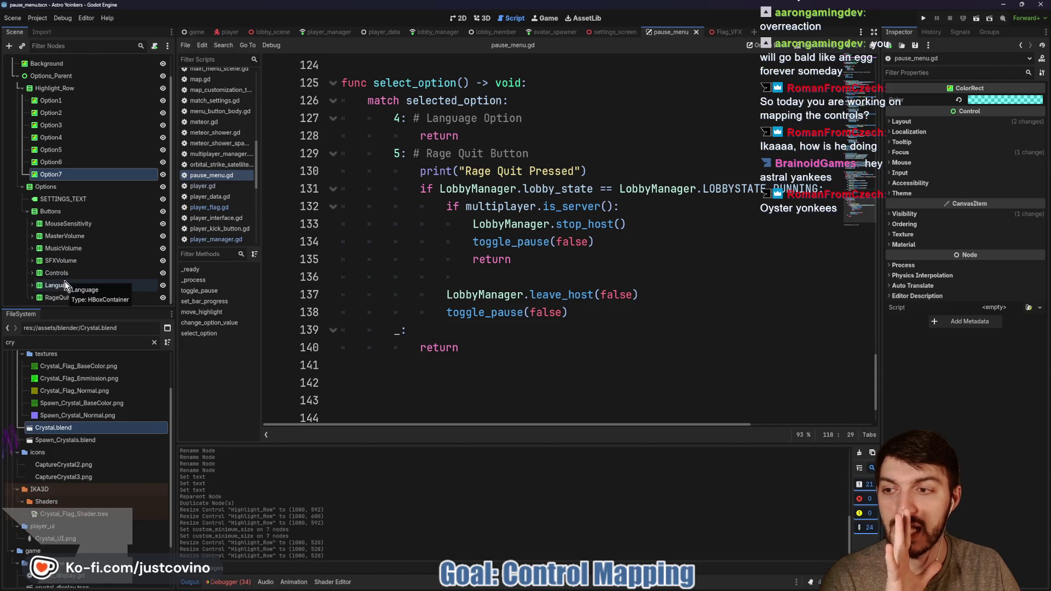
- Renumber the Rage Quit case to 6 and the Language Option case to 5
click(398, 155)
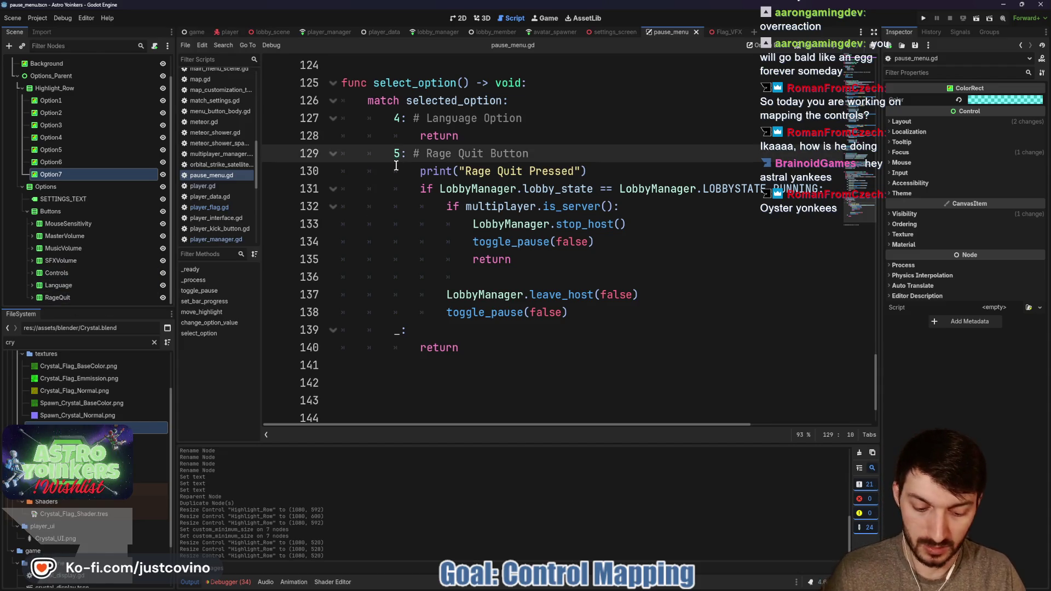
key(BackSpace)
text(6)
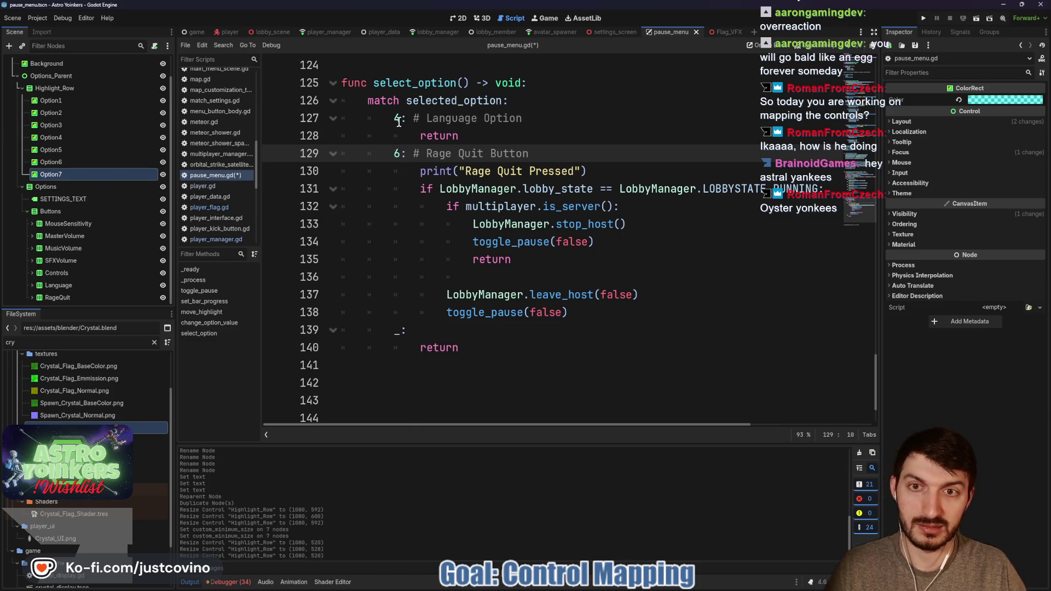
click(399, 122)
key(BackSpace)
text(5)
- Insert a case 4 'Controls Customization' that returns, and save the script
click(543, 98)
key(Return)
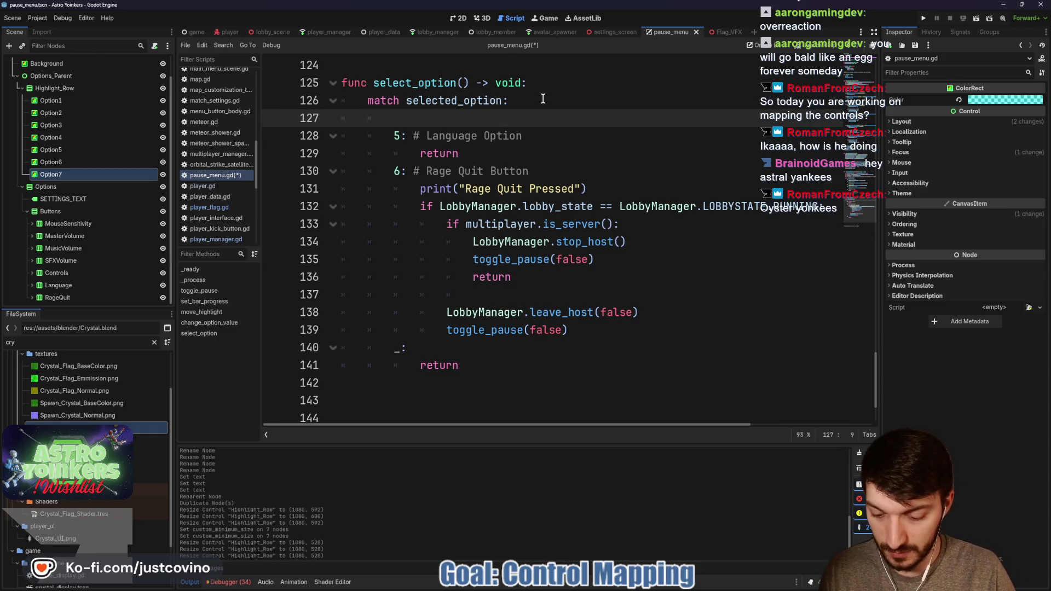
text(4:)
key(Return)
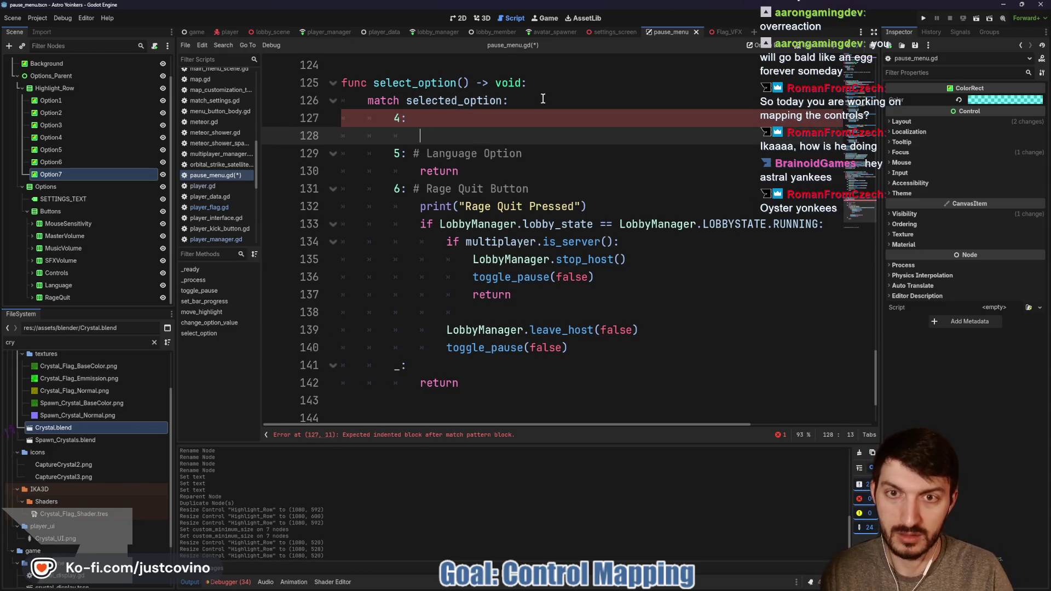
text(return)
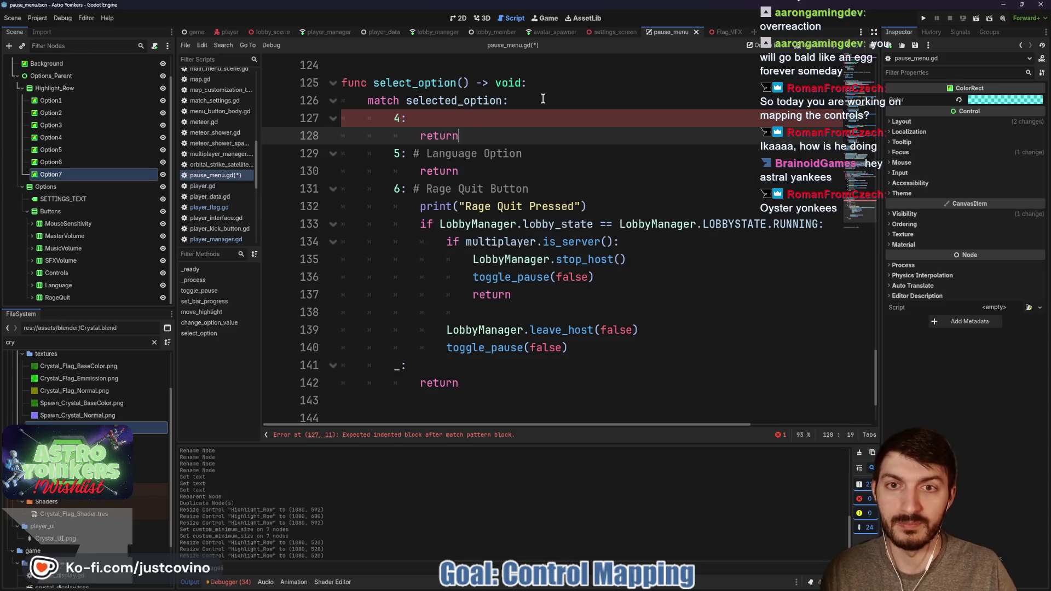
click(427, 121)
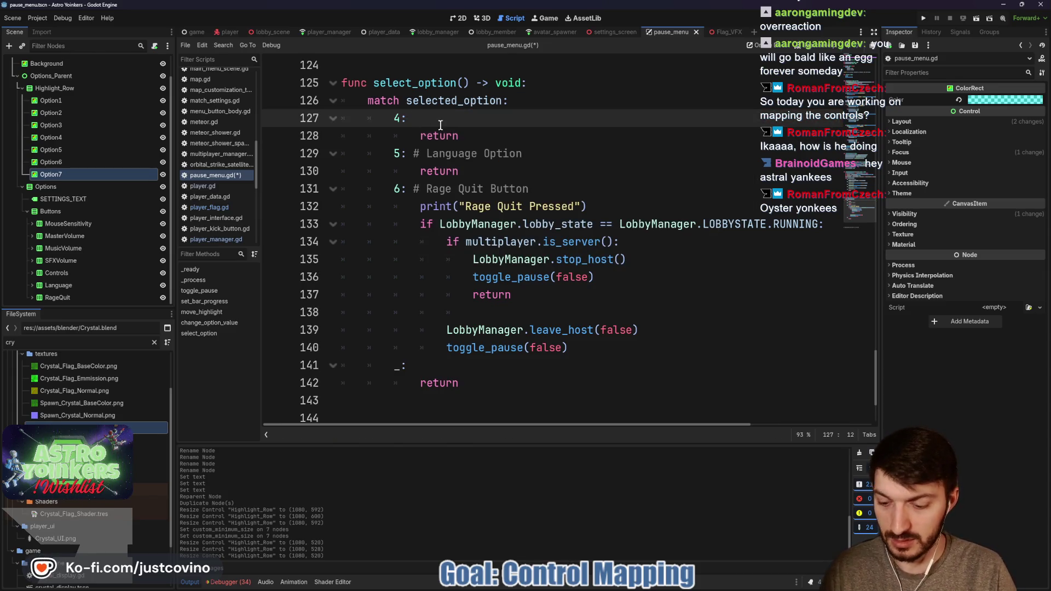
text(#Controls Cu)
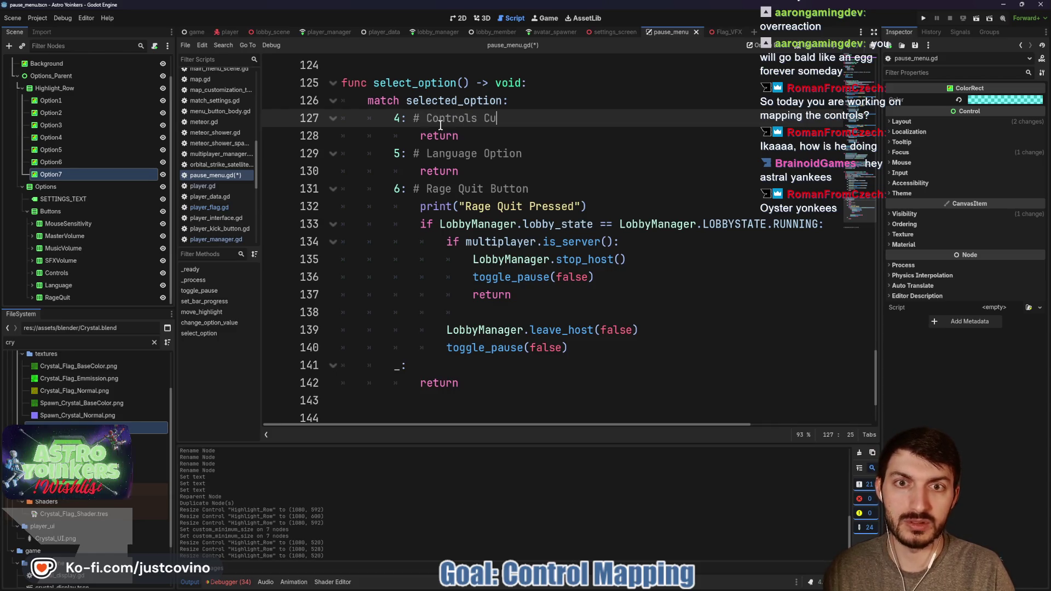
text(stomization)
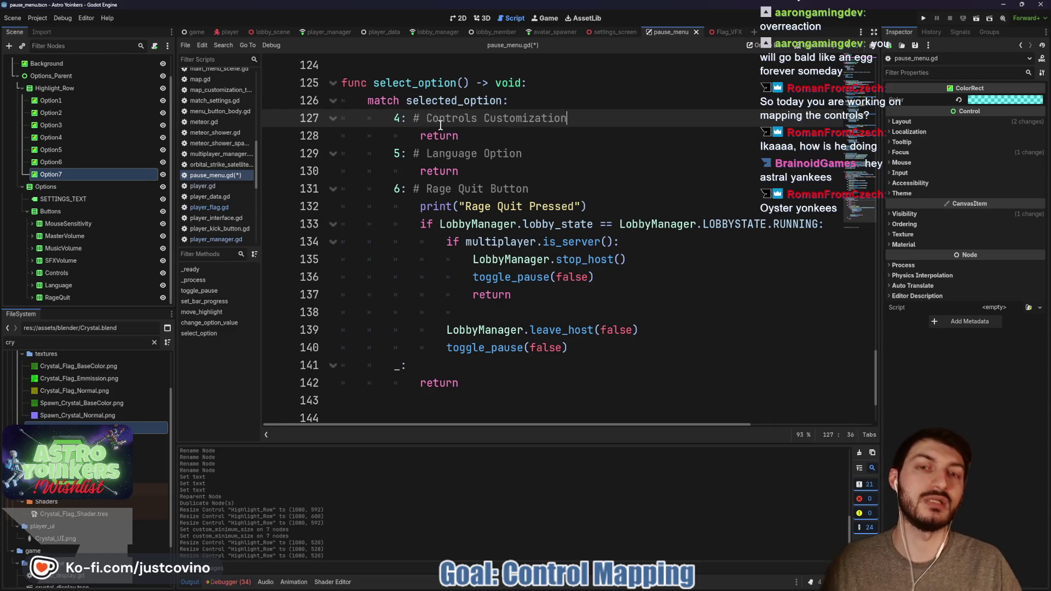
key(ctrl+s)
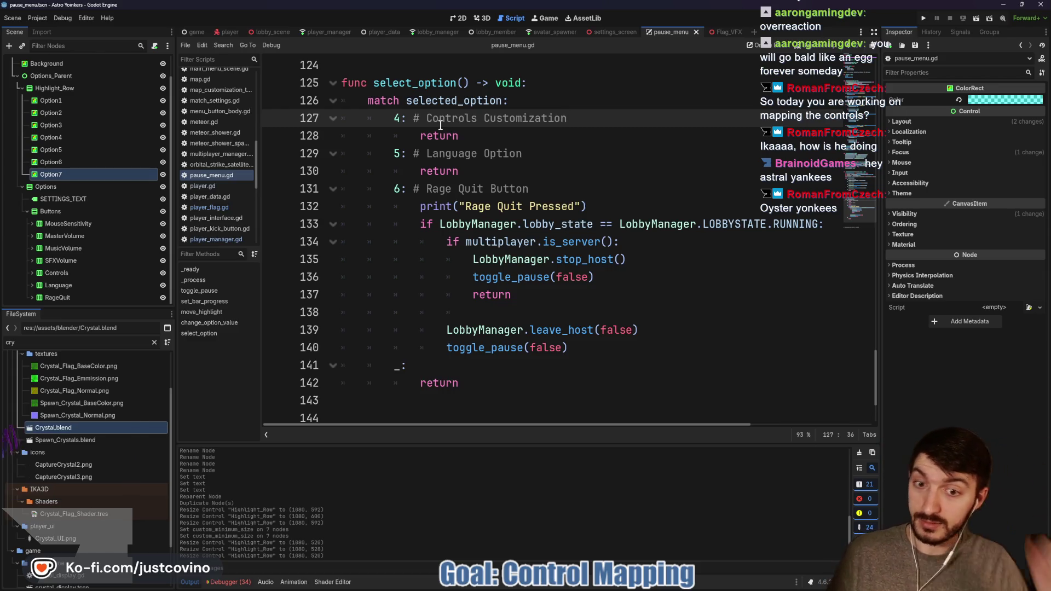
click(494, 377)
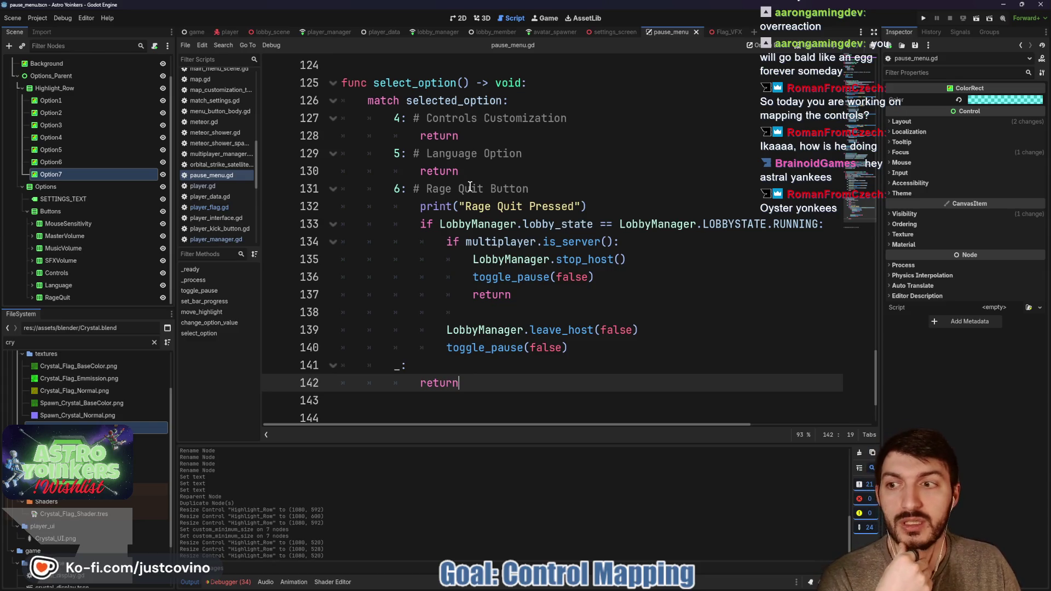
click(460, 18)
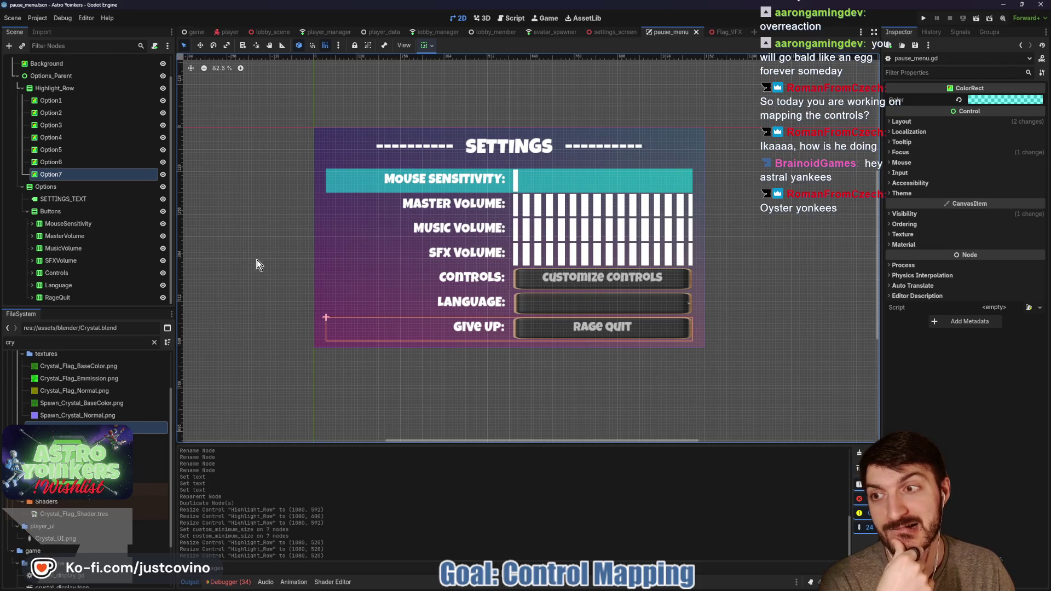
- Collapse the Buttons node, open pause_menu.gd, and highlight the volume case lines
click(25, 212)
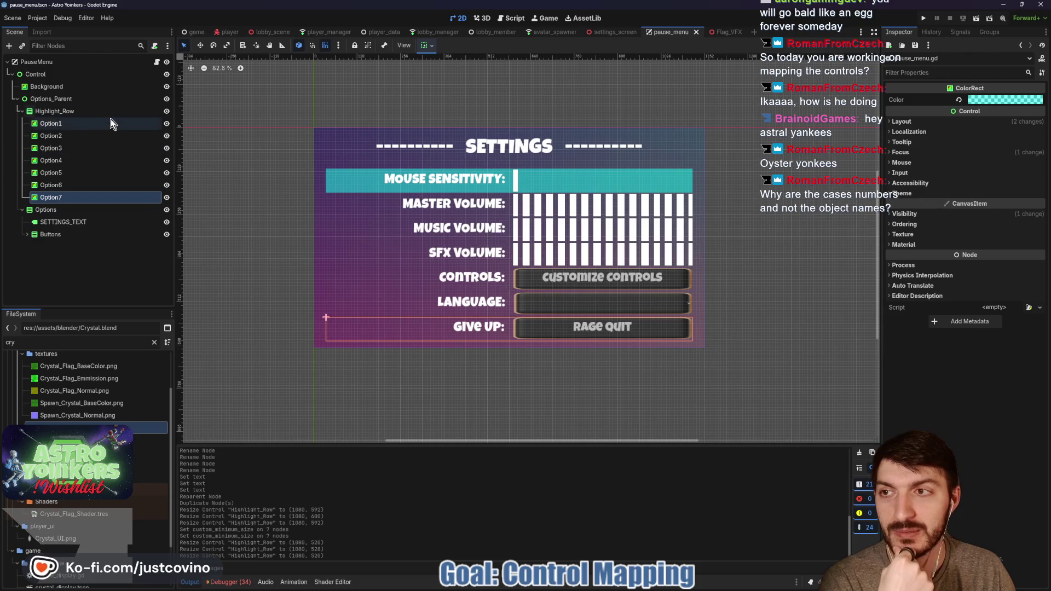
click(157, 62)
scroll(444, 241, up, 9)
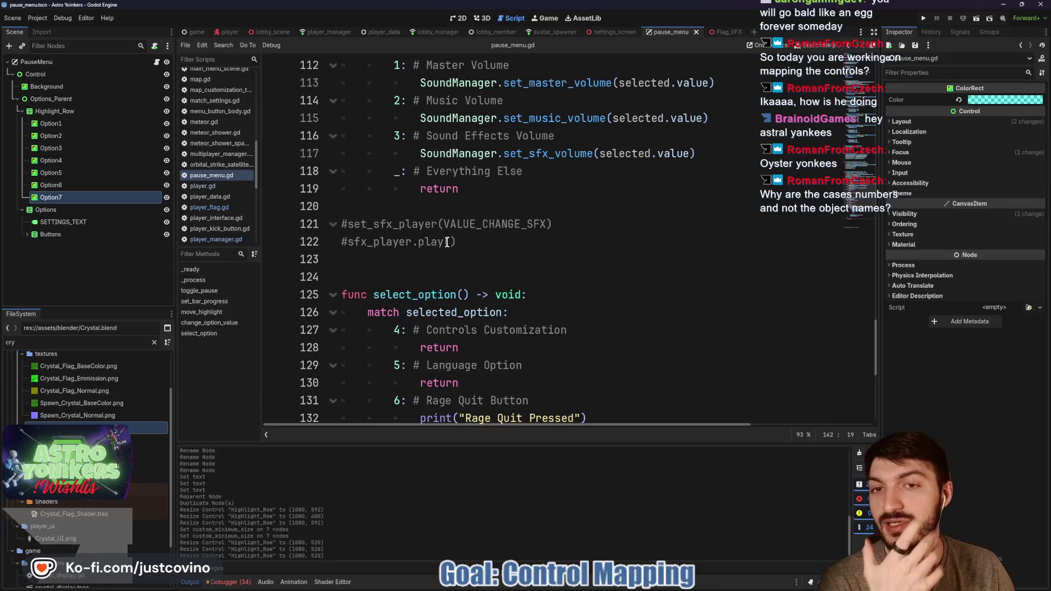
scroll(504, 266, down, 3)
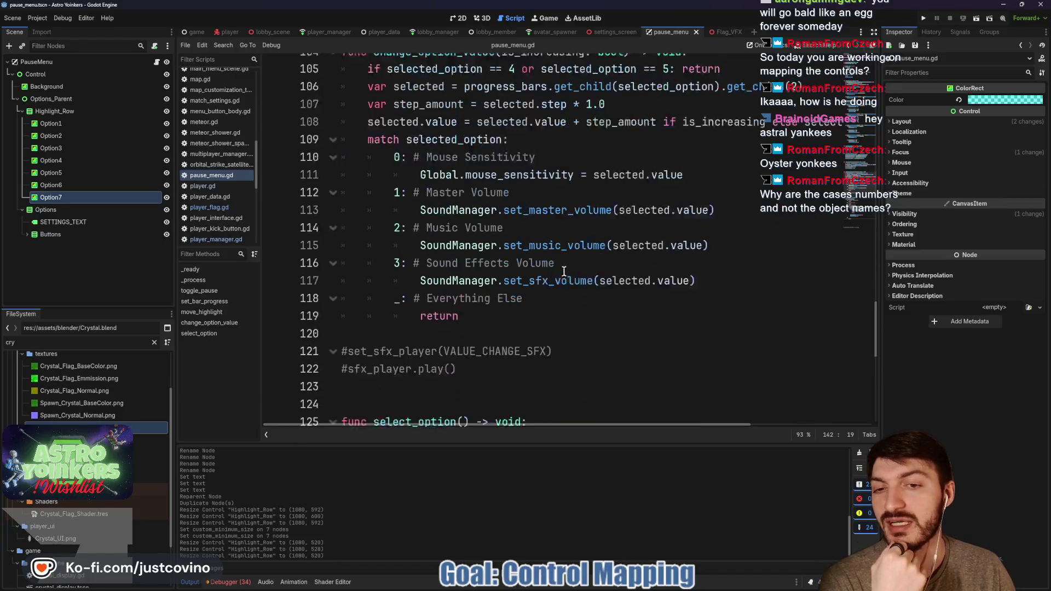
drag(534, 136, 394, 135)
drag(533, 171, 393, 172)
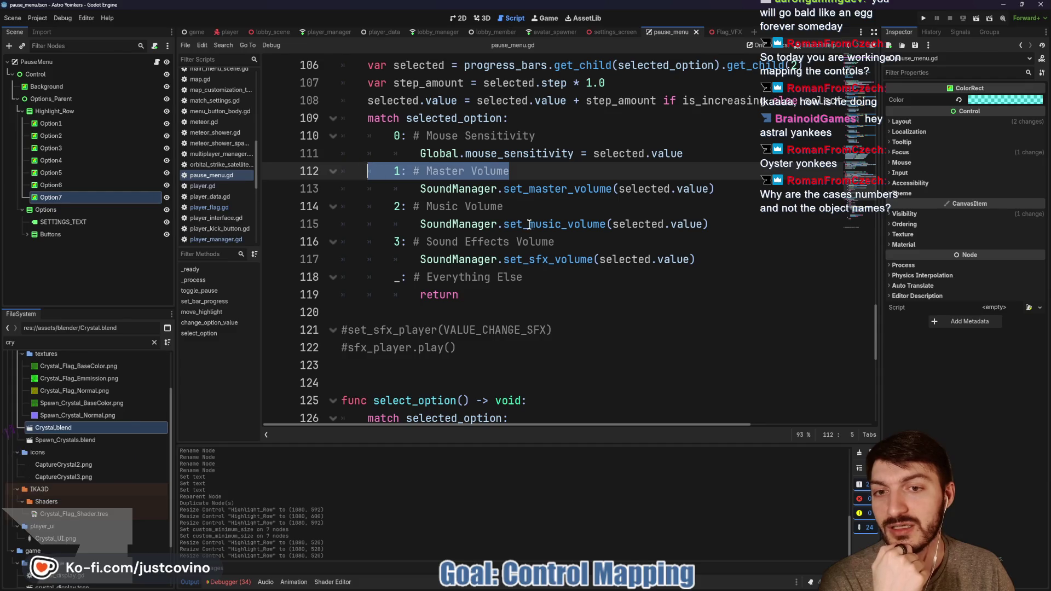
drag(525, 206, 393, 206)
drag(564, 242, 367, 241)
drag(524, 276, 341, 277)
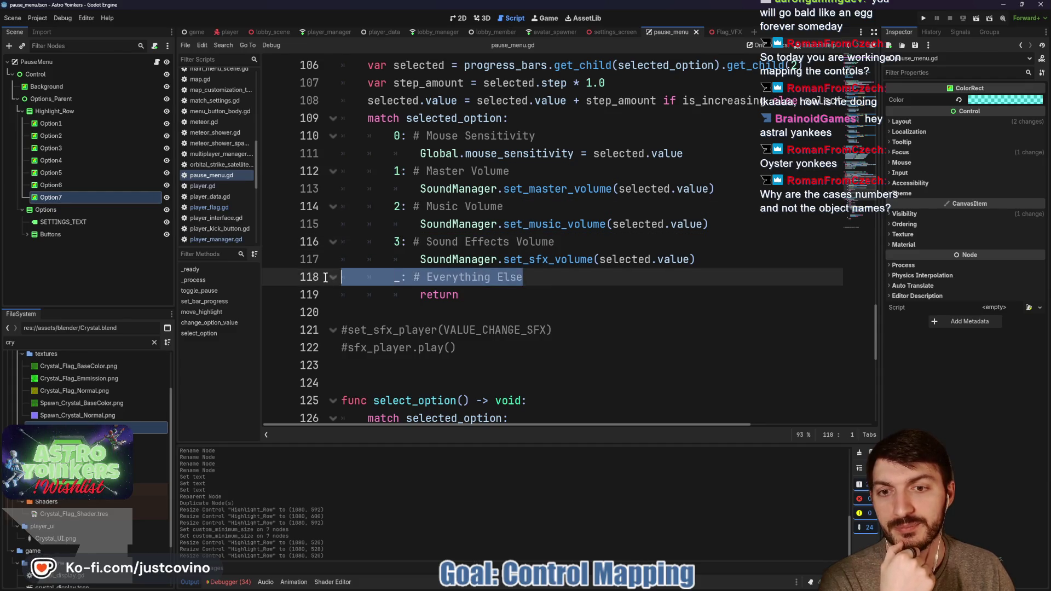
- Delete the Rage Quit Pressed debug print line and save the script
scroll(555, 263, down, 5)
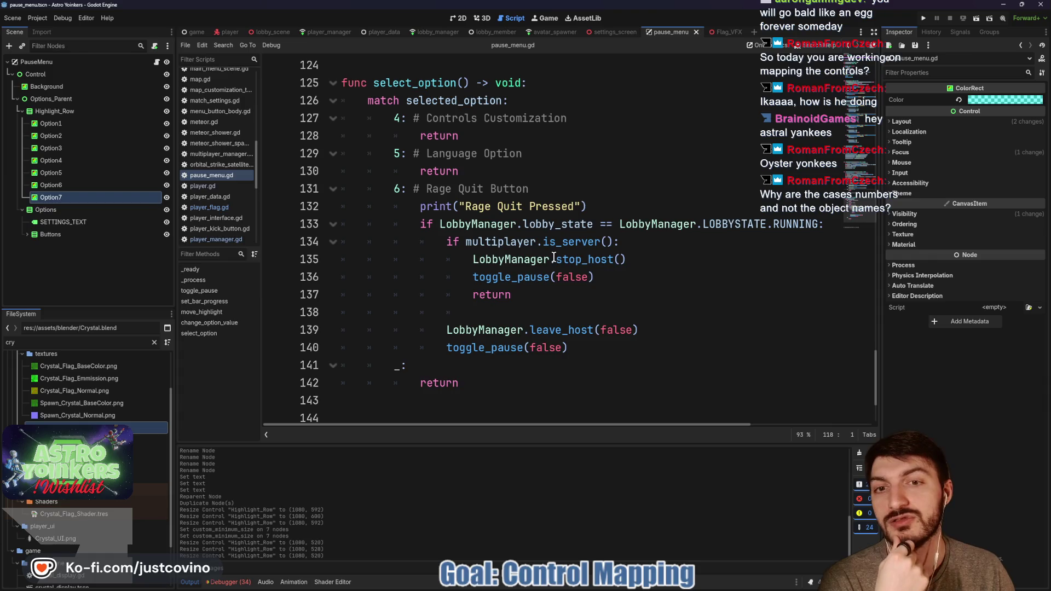
drag(528, 188, 406, 188)
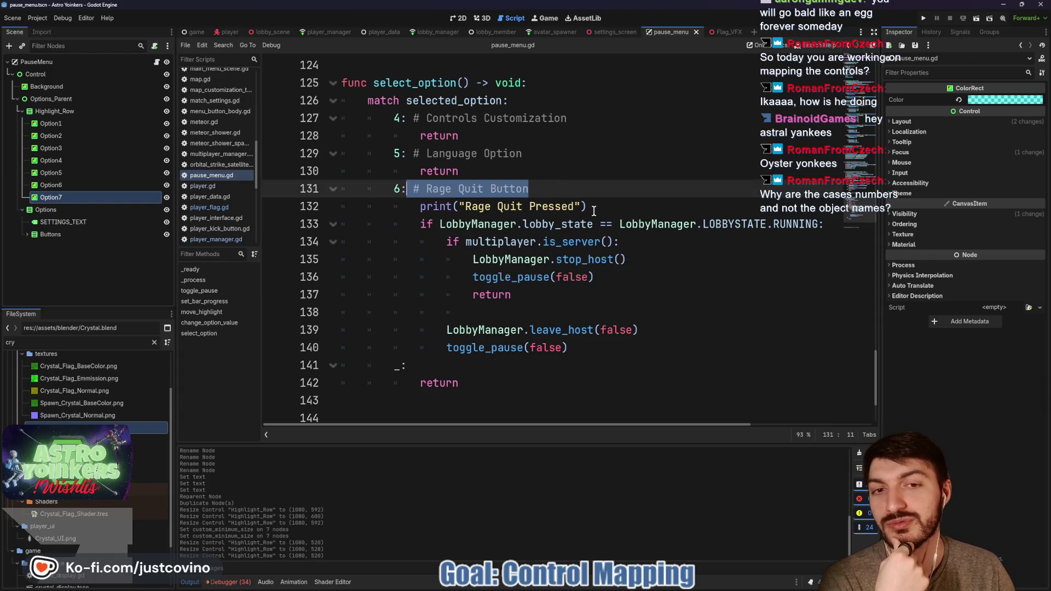
drag(586, 205, 352, 205)
key(BackSpace)
key(BackSpace)
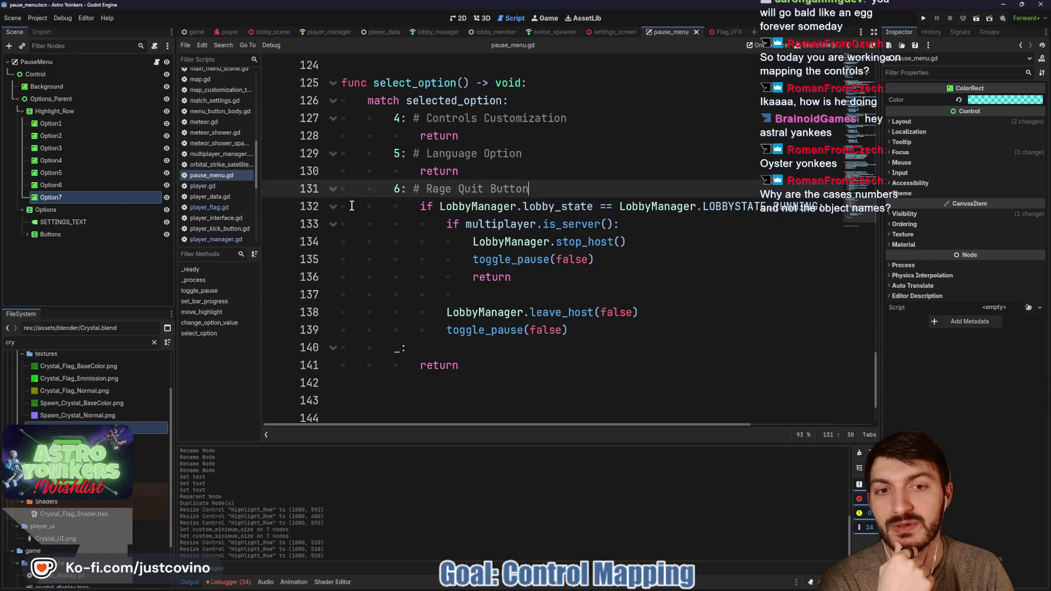
key(ctrl+s)
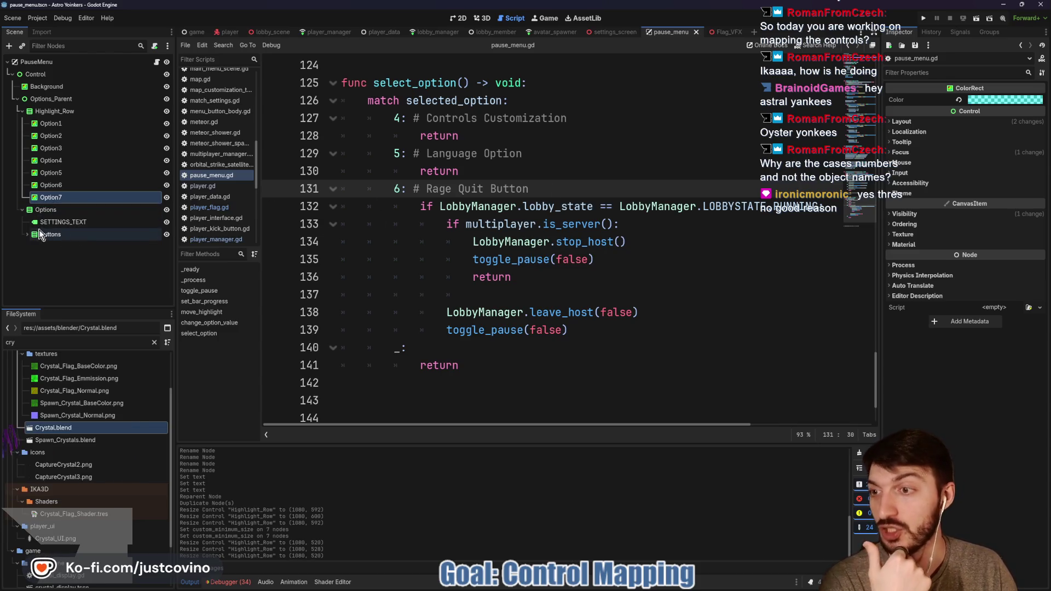
- Expand the Buttons node to list its MouseSensitivity through RageQuit children
click(26, 234)
scroll(77, 249, down, 1)
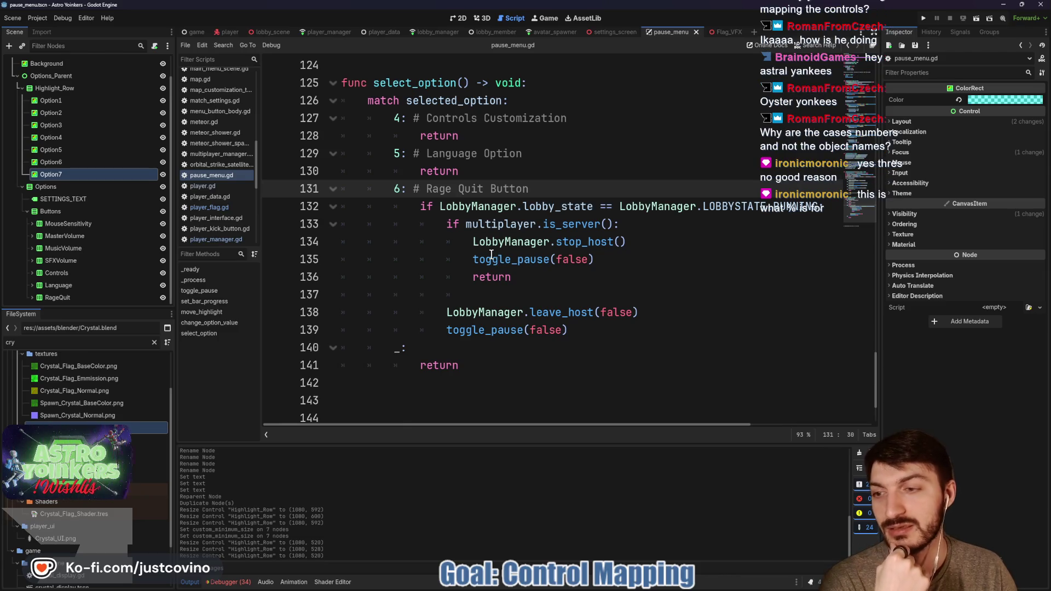
mouse_move(491, 255)
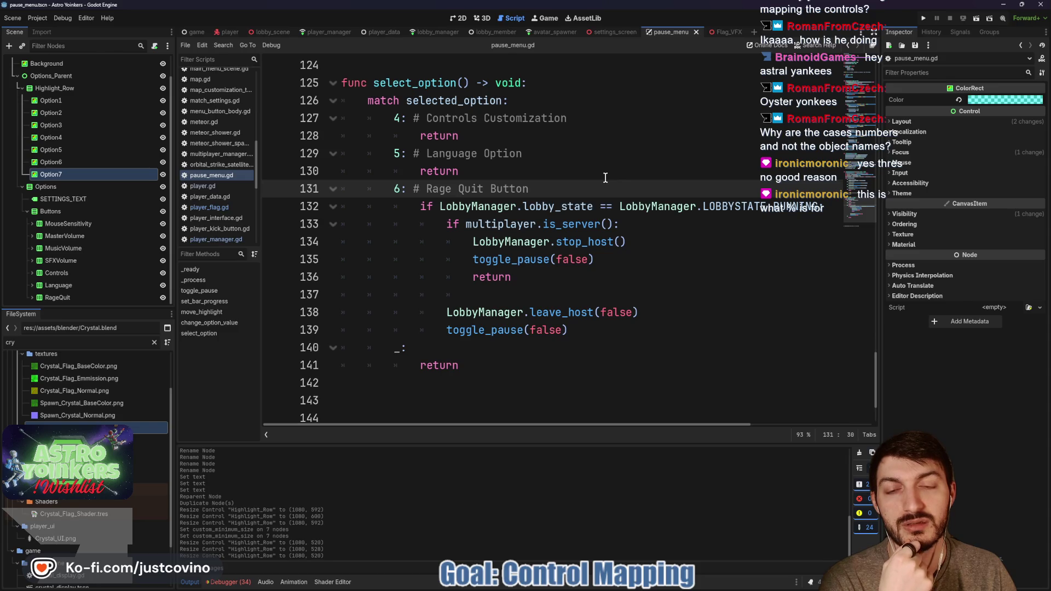
scroll(600, 178, up, 4)
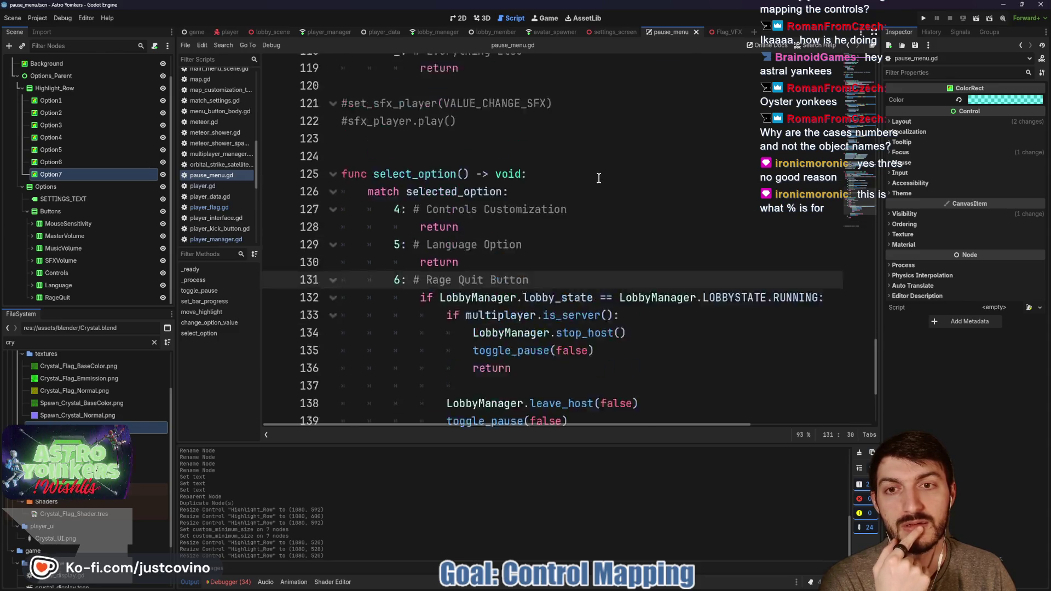
scroll(599, 178, up, 4)
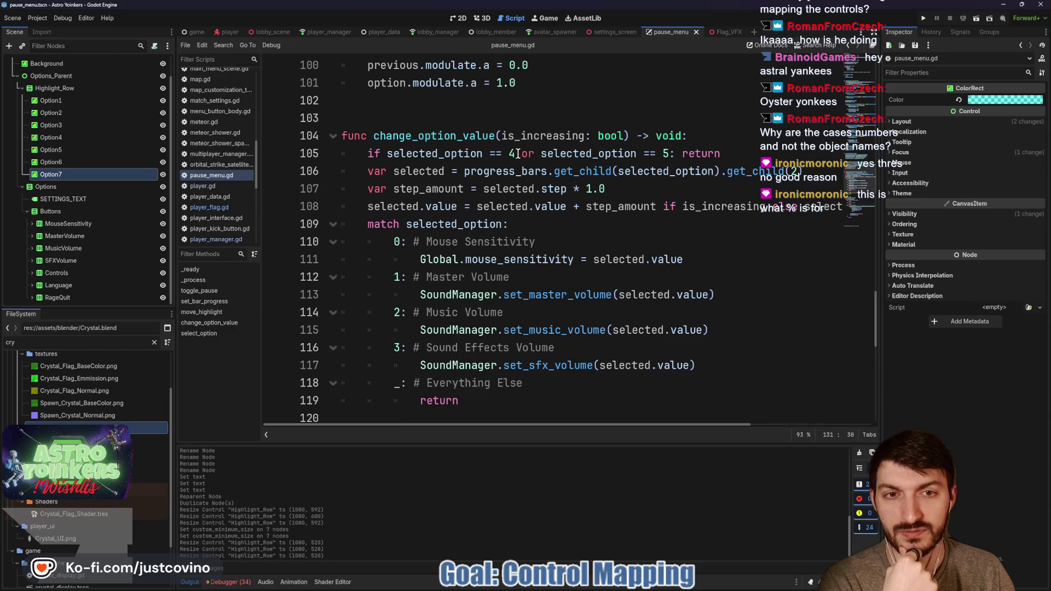
- Append 'or selected_option == 6' to line 105's early return and save pause_menu.gd
click(669, 153)
text(:)
text( or sele)
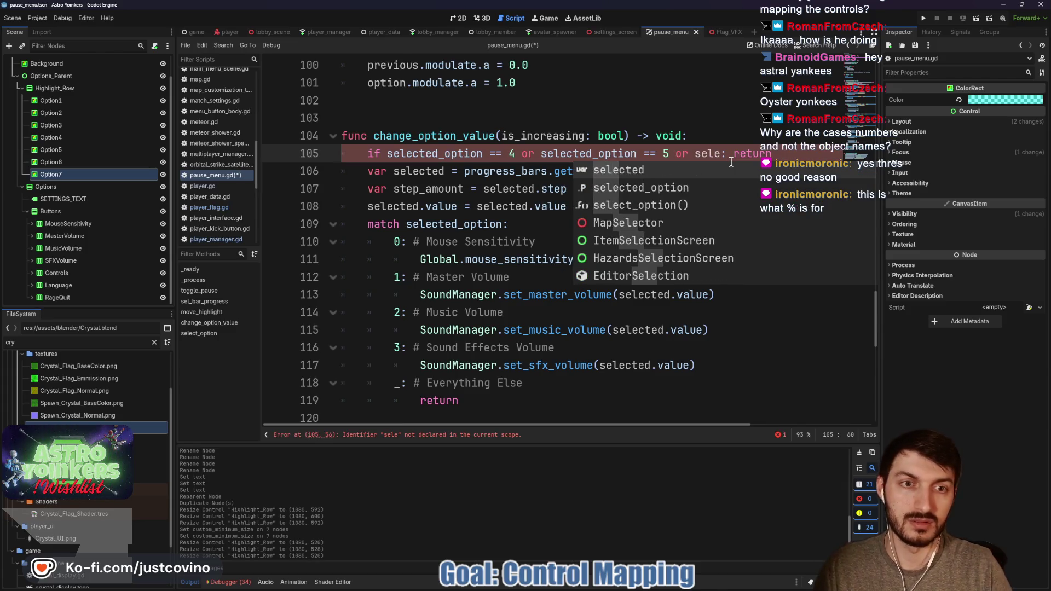
key(Down)
key(Return)
text(== 6)
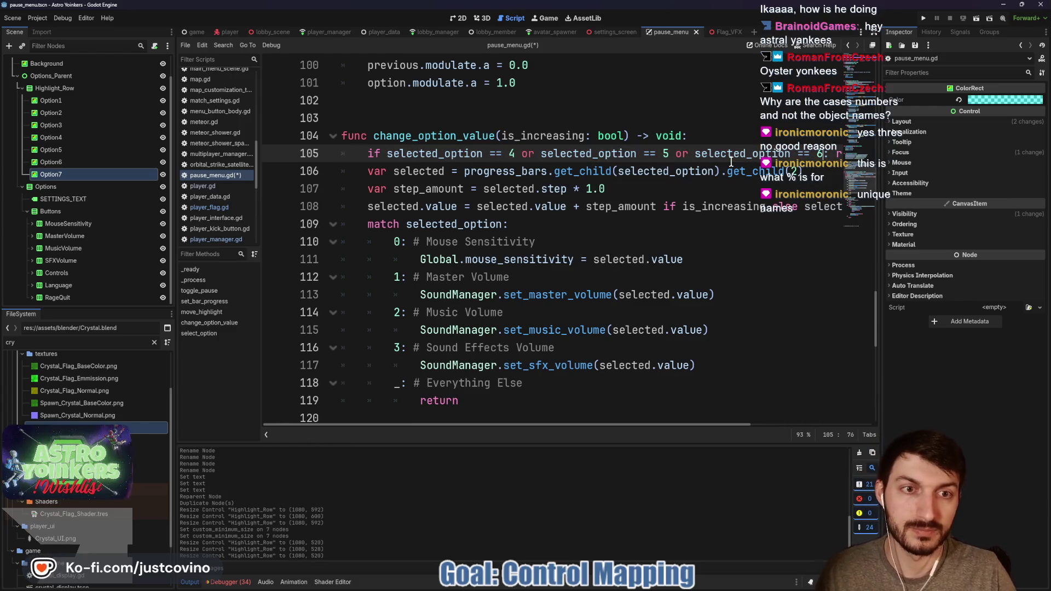
key(ctrl+s)
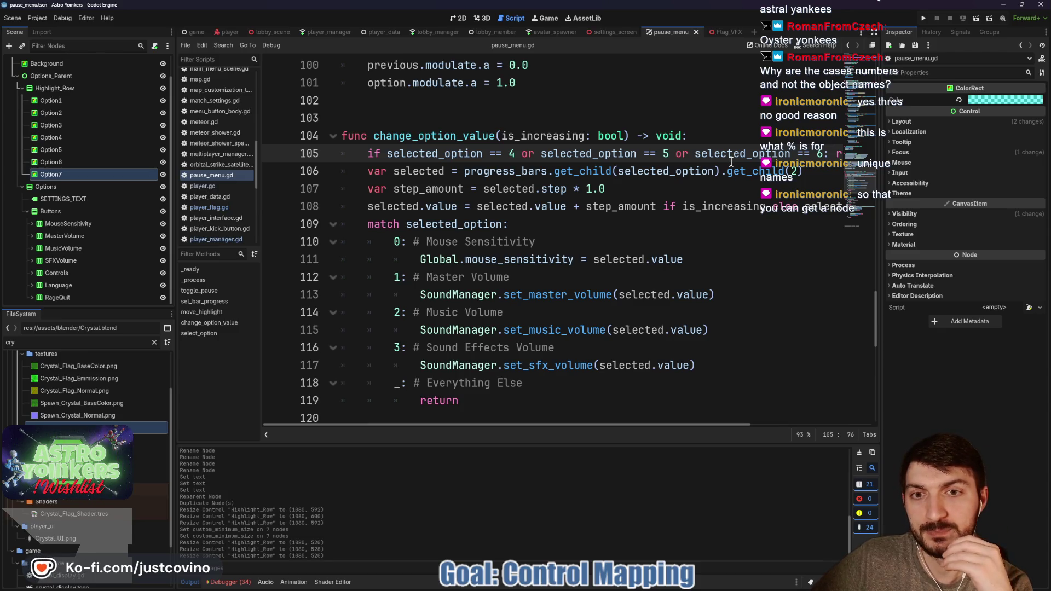
double_click(481, 224)
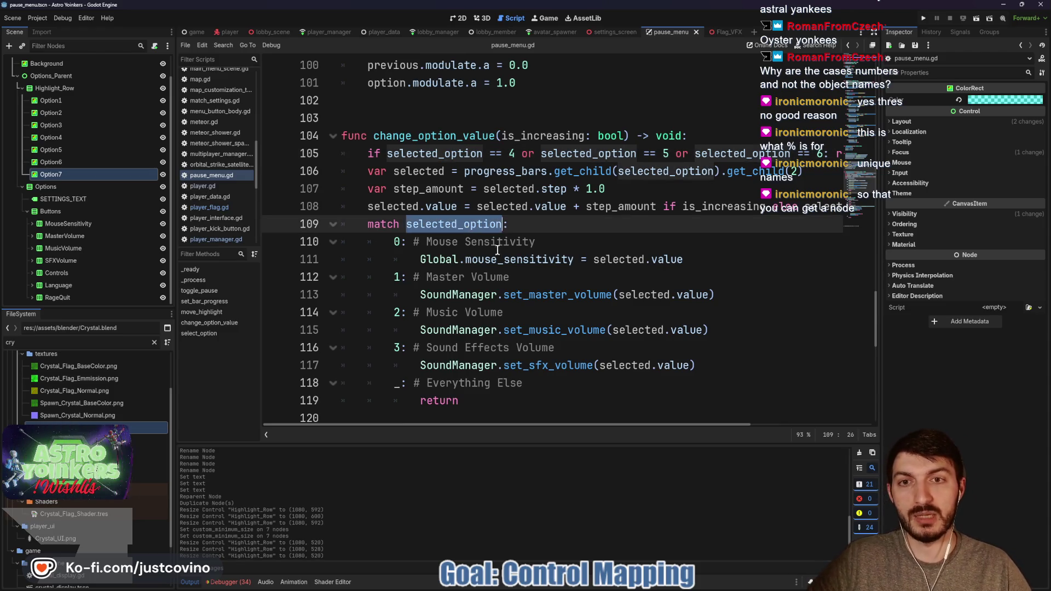
- Scroll through pause_menu.gd's uses of selected_option, then go back to the 2D Settings panel
scroll(535, 290, up, 15)
scroll(534, 285, down, 14)
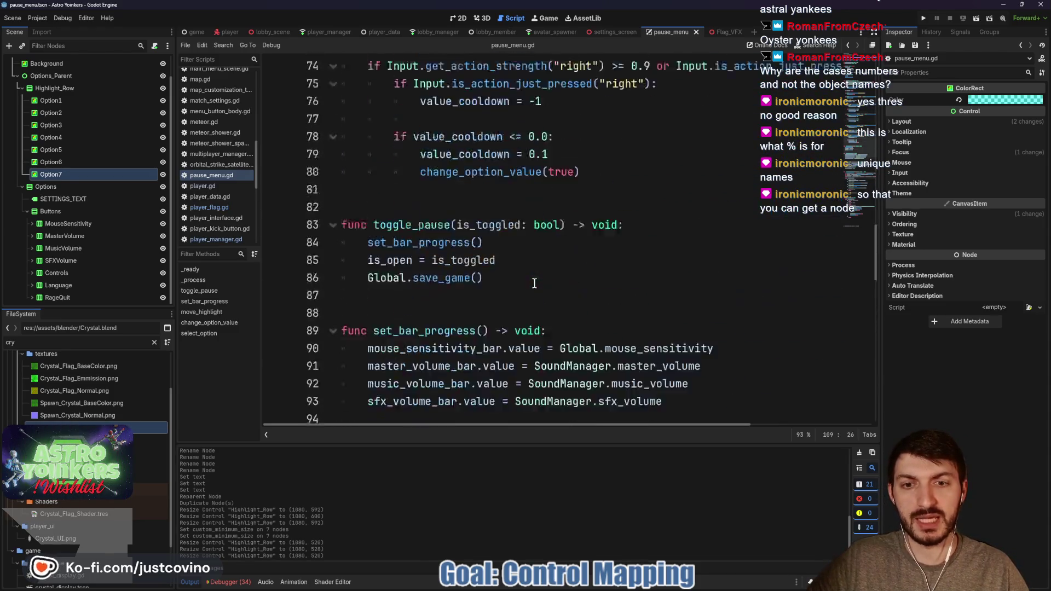
scroll(534, 283, up, 5)
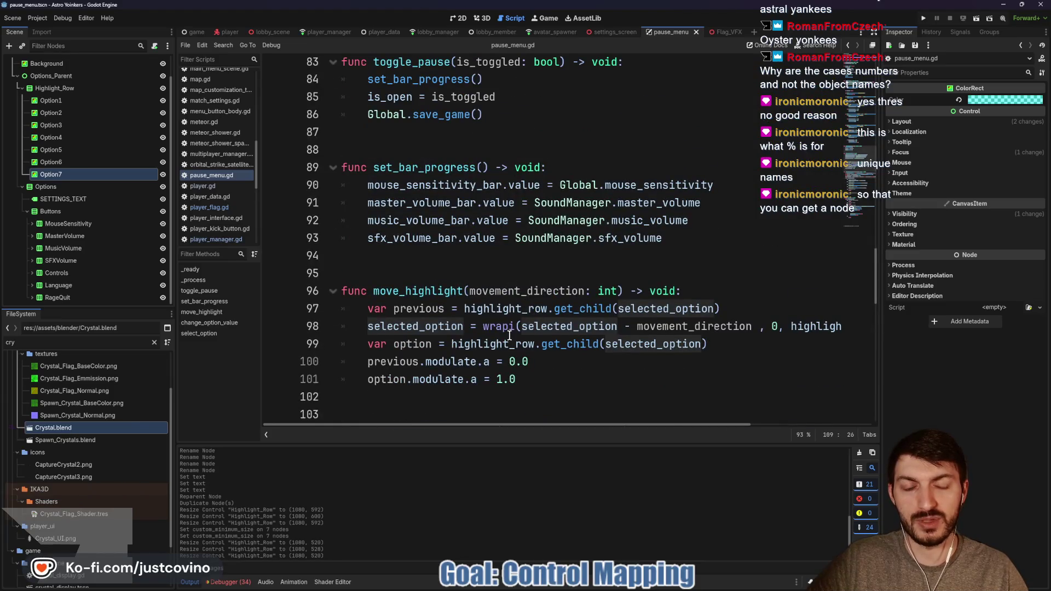
scroll(515, 307, down, 1)
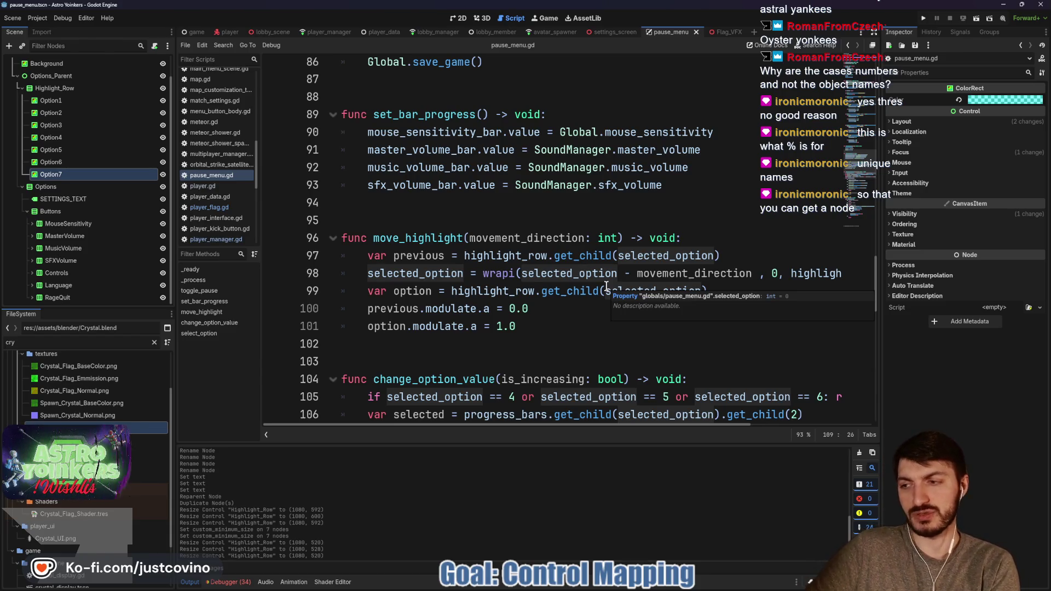
click(541, 214)
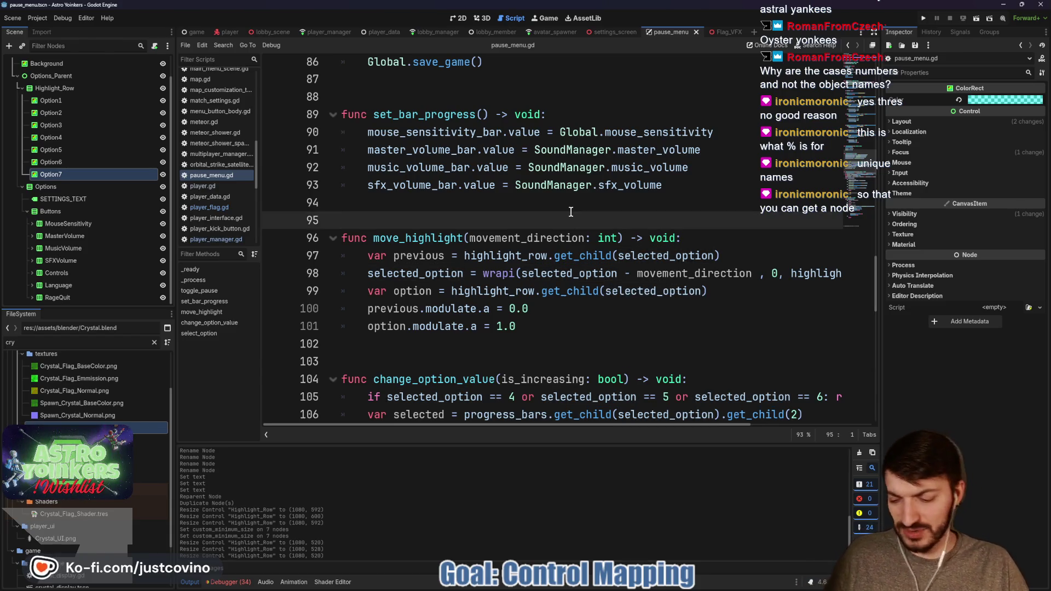
scroll(540, 219, down, 8)
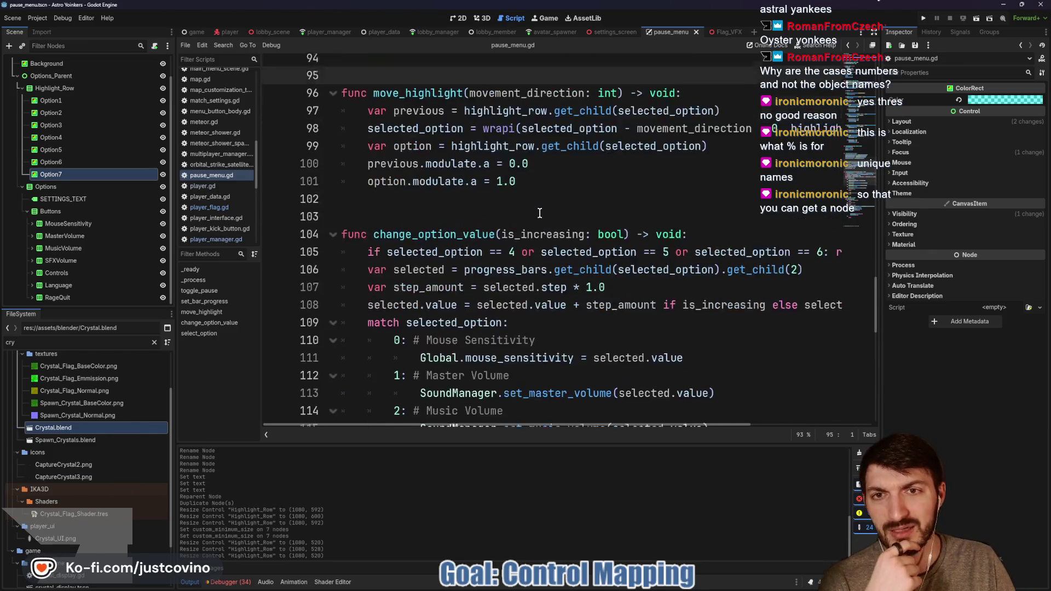
scroll(539, 232, down, 4)
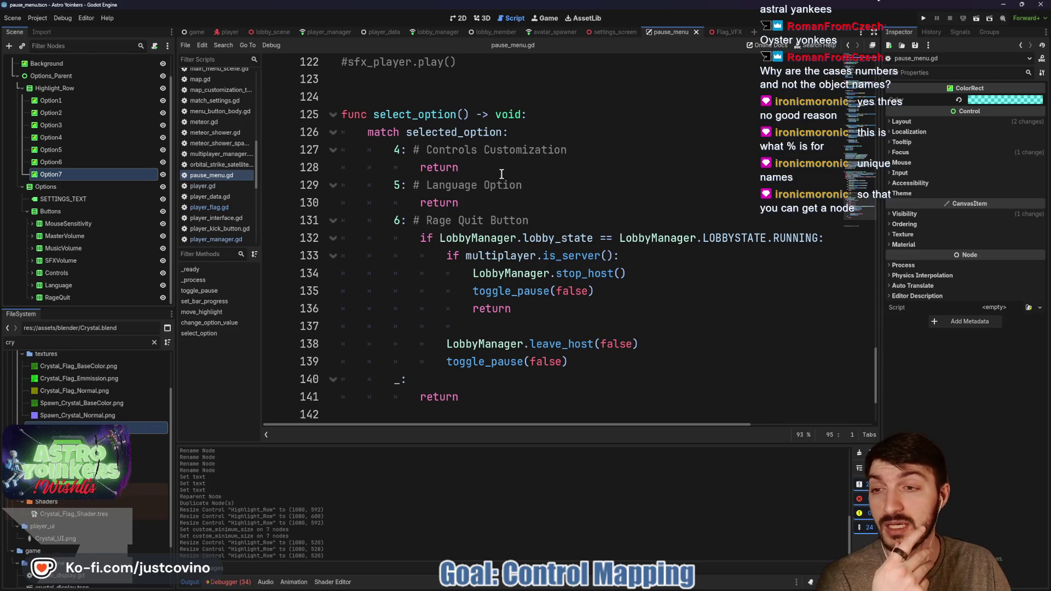
click(458, 18)
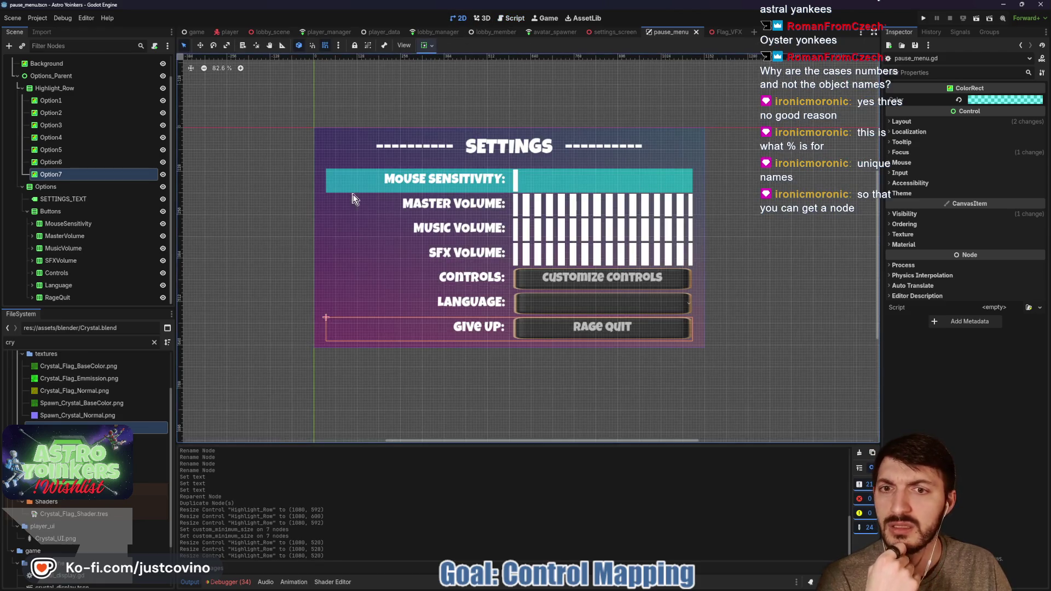
- Collapse Options_Parent in the Scene tree, toggle its visibility off and back on twice, then select Control
scroll(87, 207, up, 2)
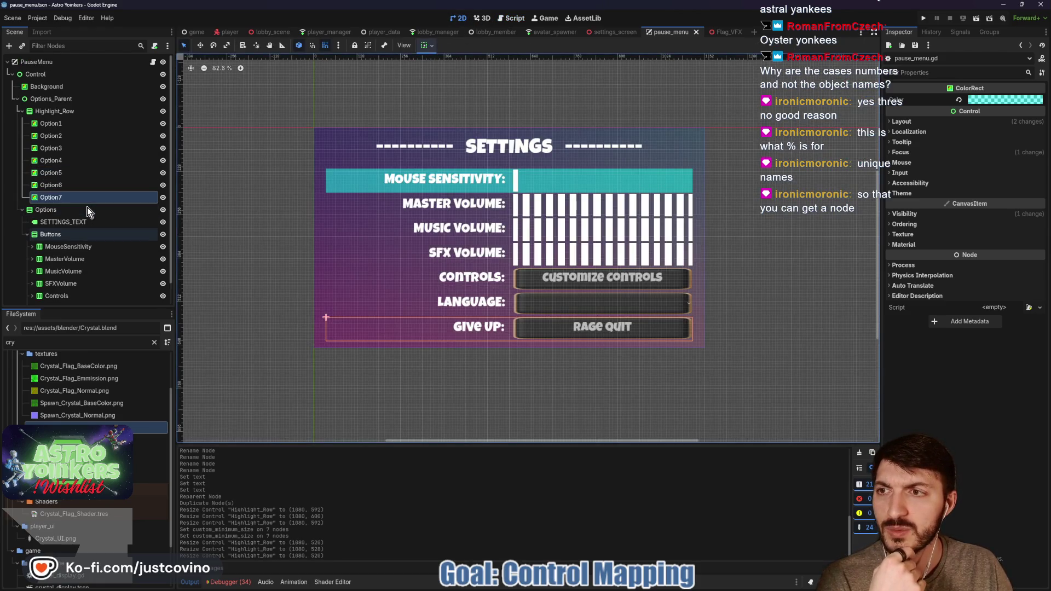
click(46, 100)
click(15, 99)
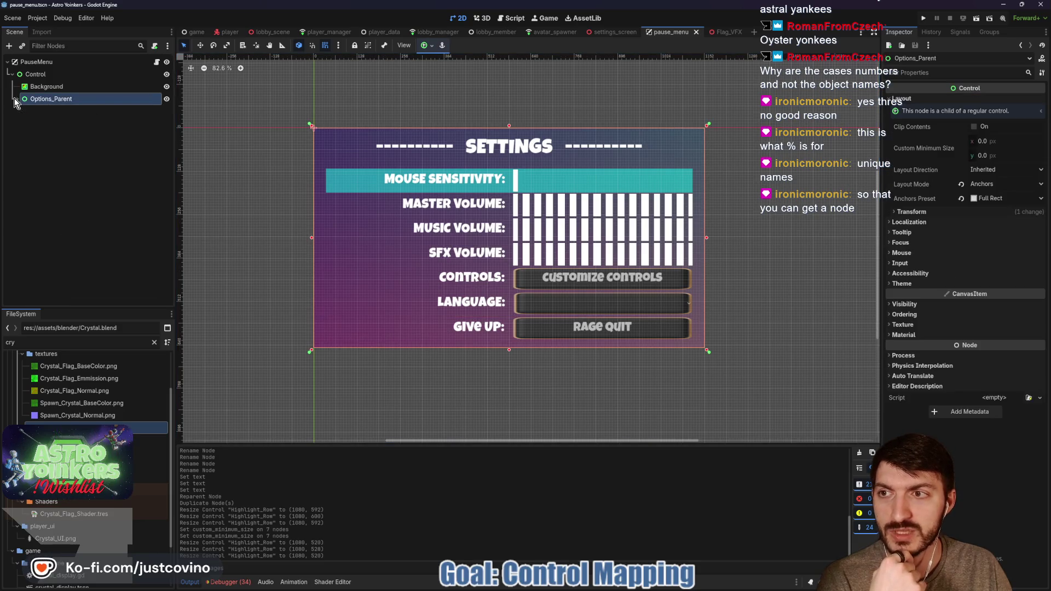
click(166, 99)
click(166, 99)
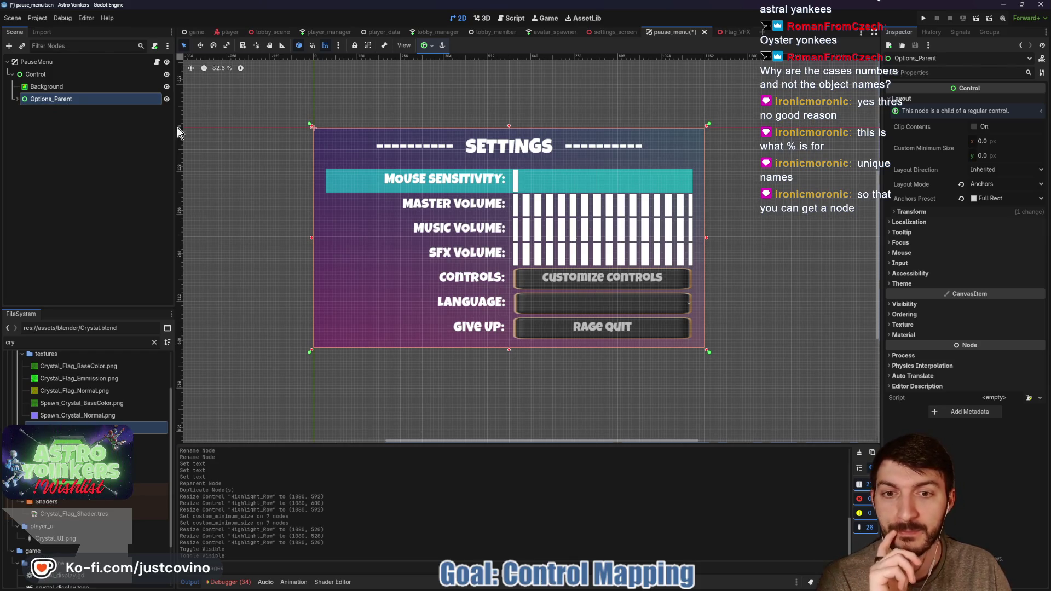
click(166, 99)
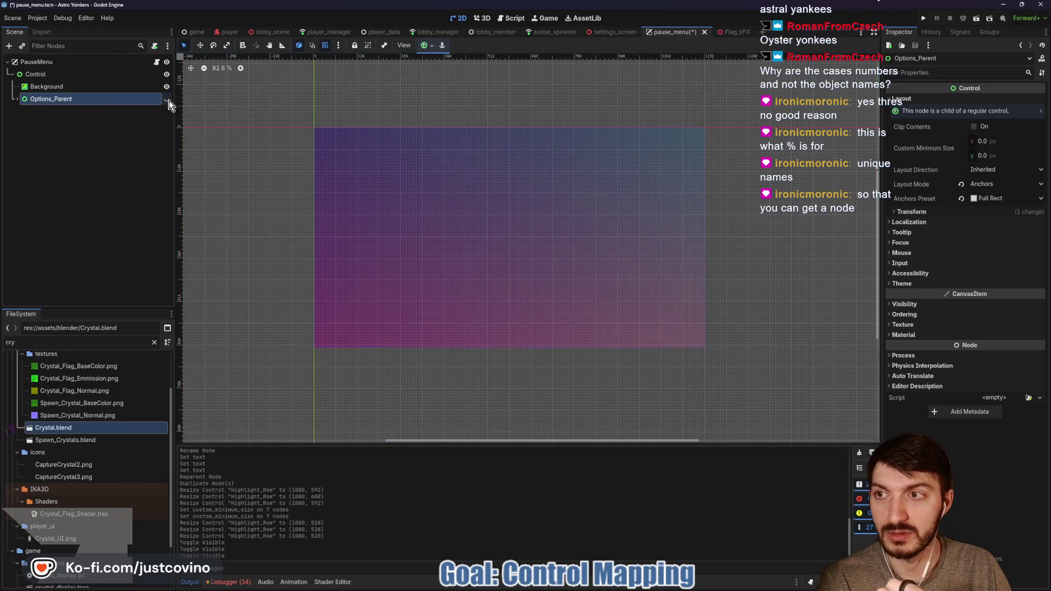
click(166, 99)
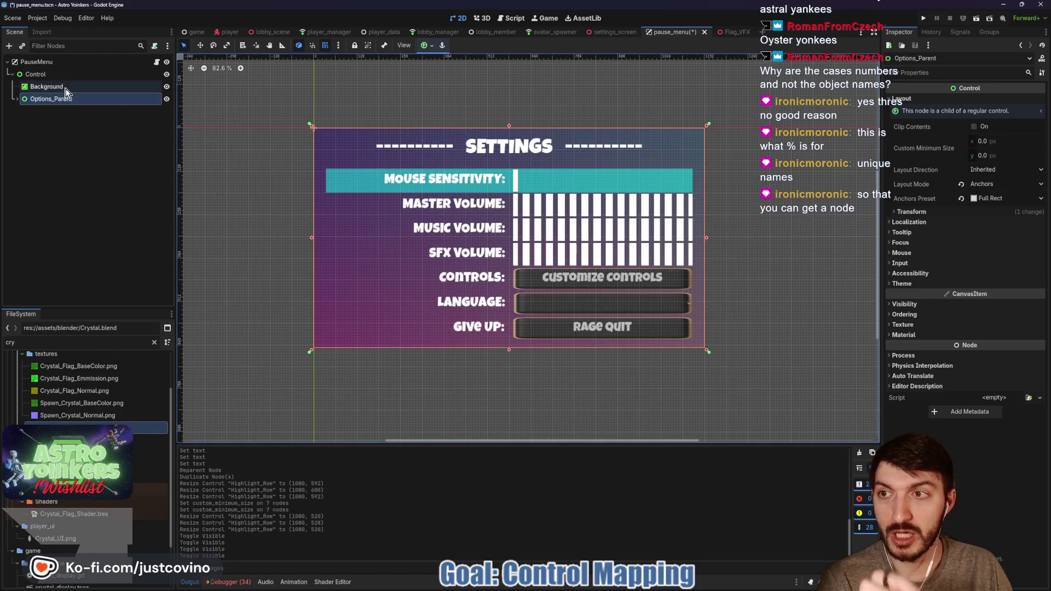
click(53, 74)
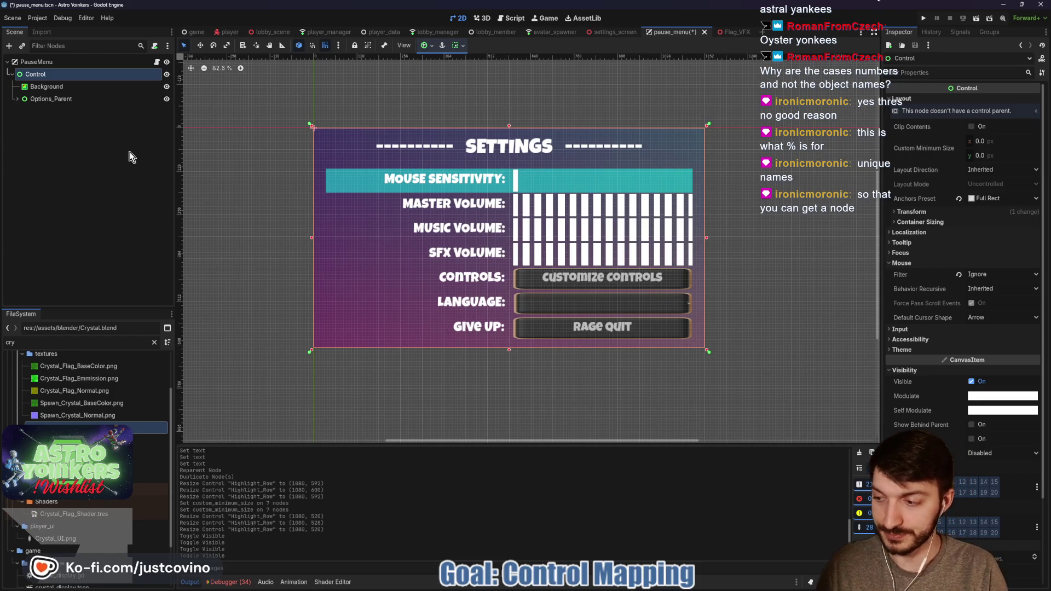
- Add a Control child under Control and name it ControlCustomizations
key(ctrl+a)
text(contr)
key(Return)
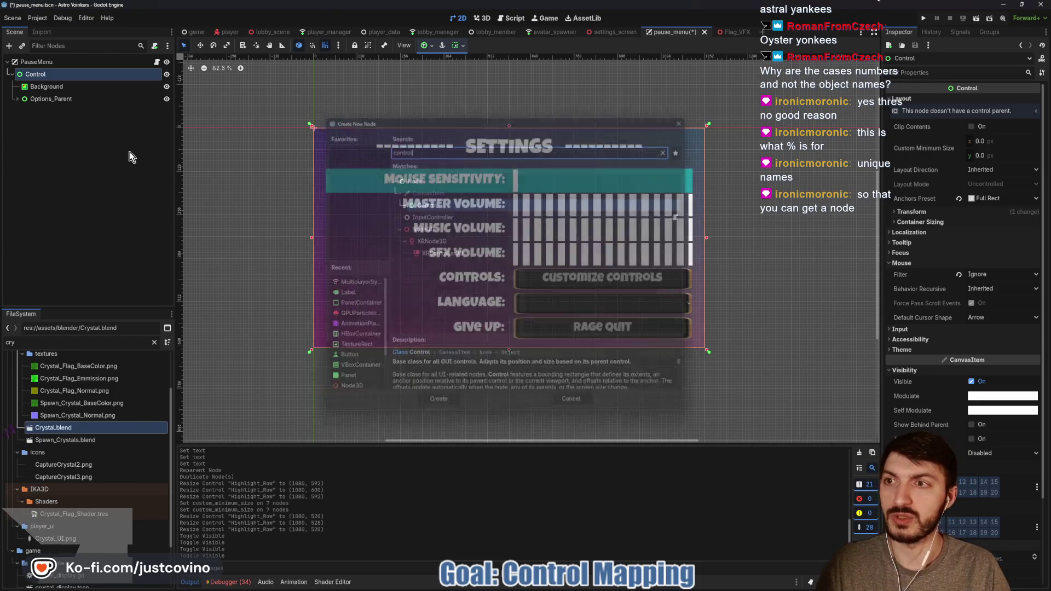
double_click(55, 111)
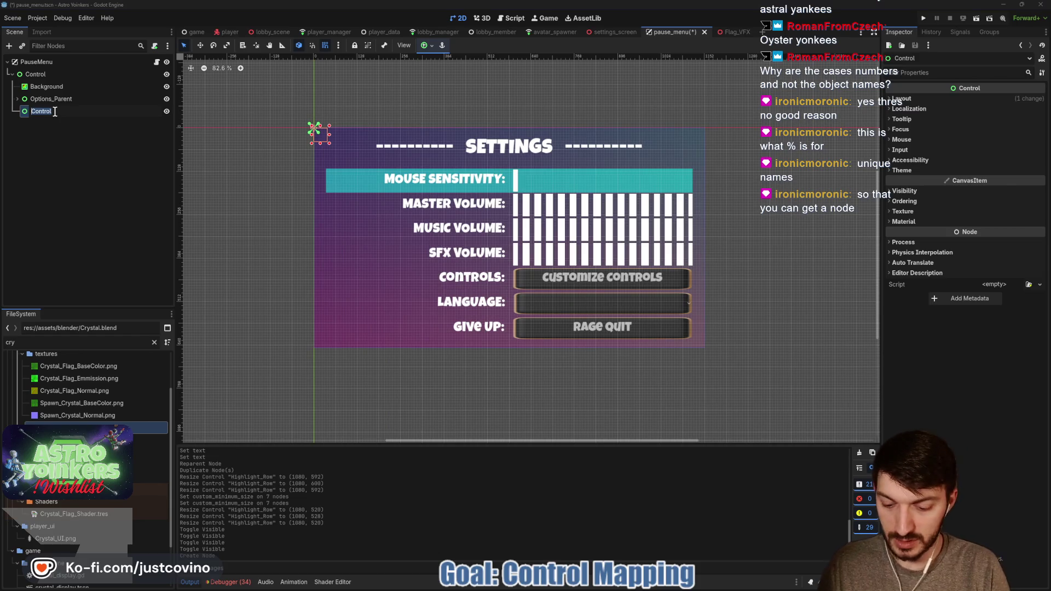
text(rolCustomiza)
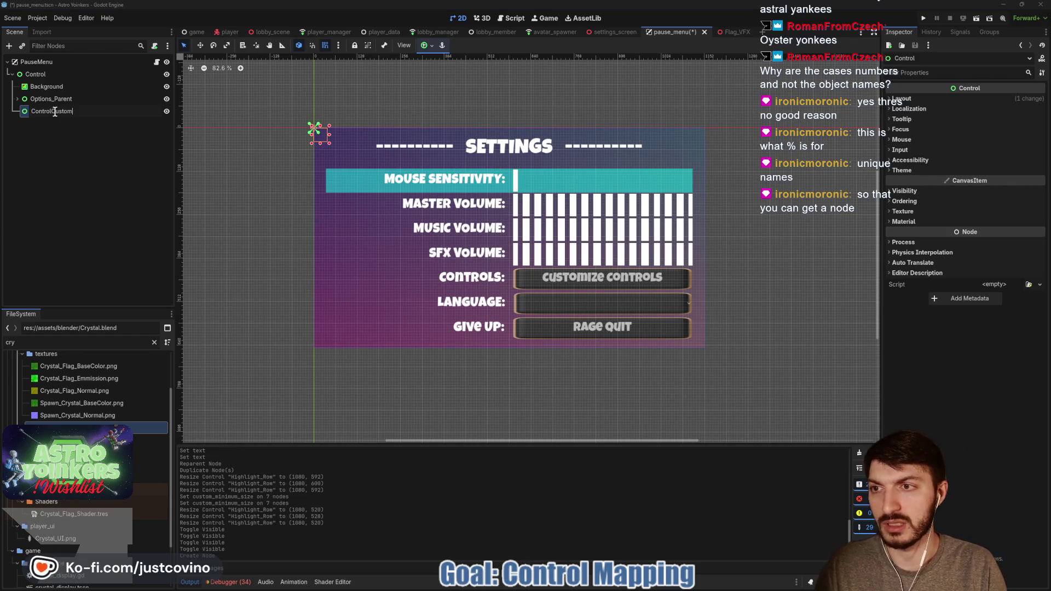
text(tion)
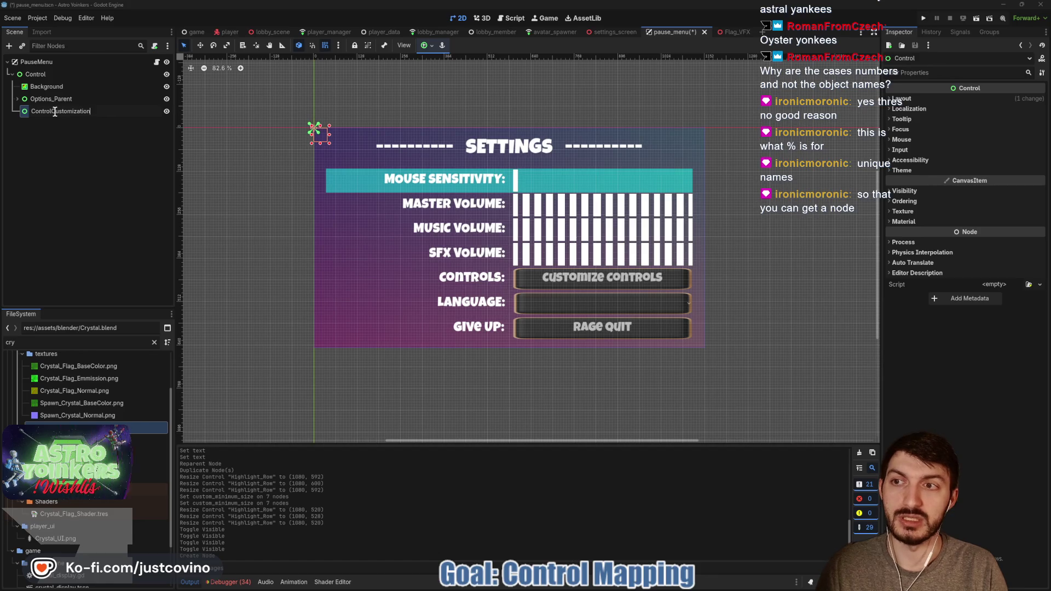
text(s)
key(Return)
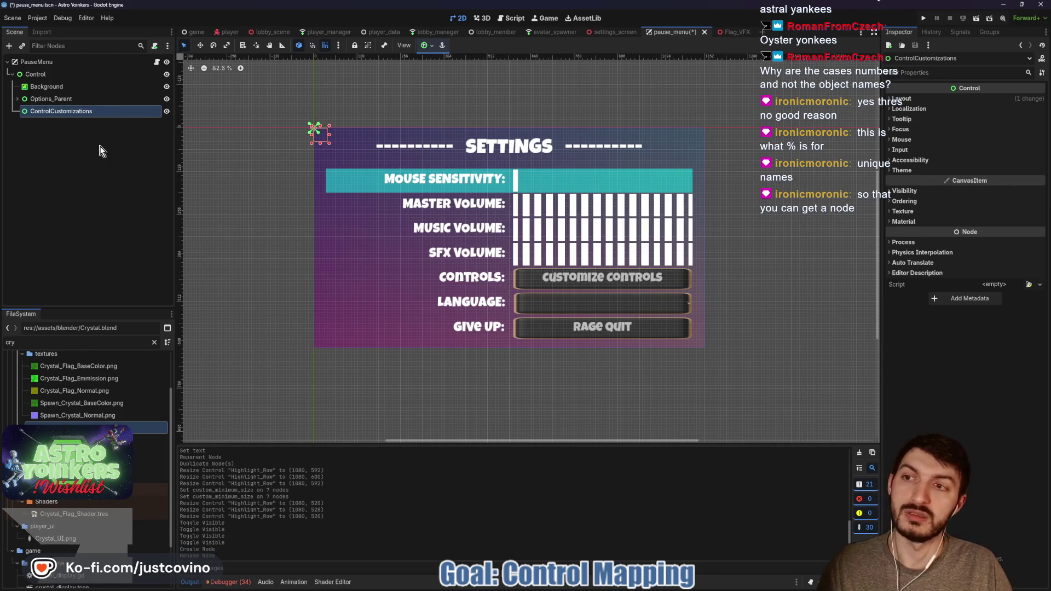
- Make ControlCustomizations fill the whole panel with mouse filter Ignore, and save the scene
click(426, 46)
click(474, 121)
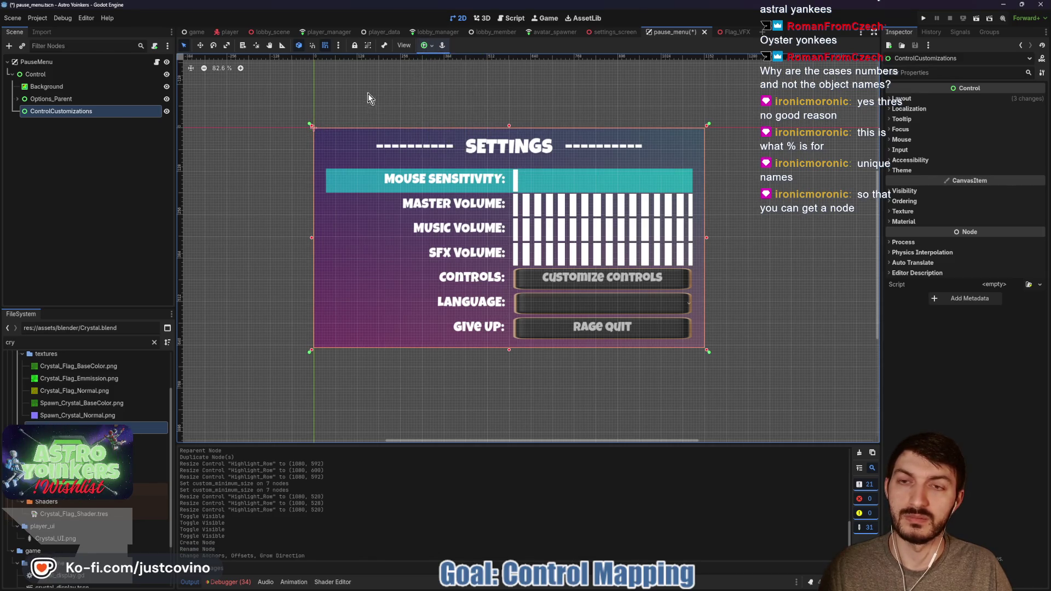
click(902, 139)
click(988, 151)
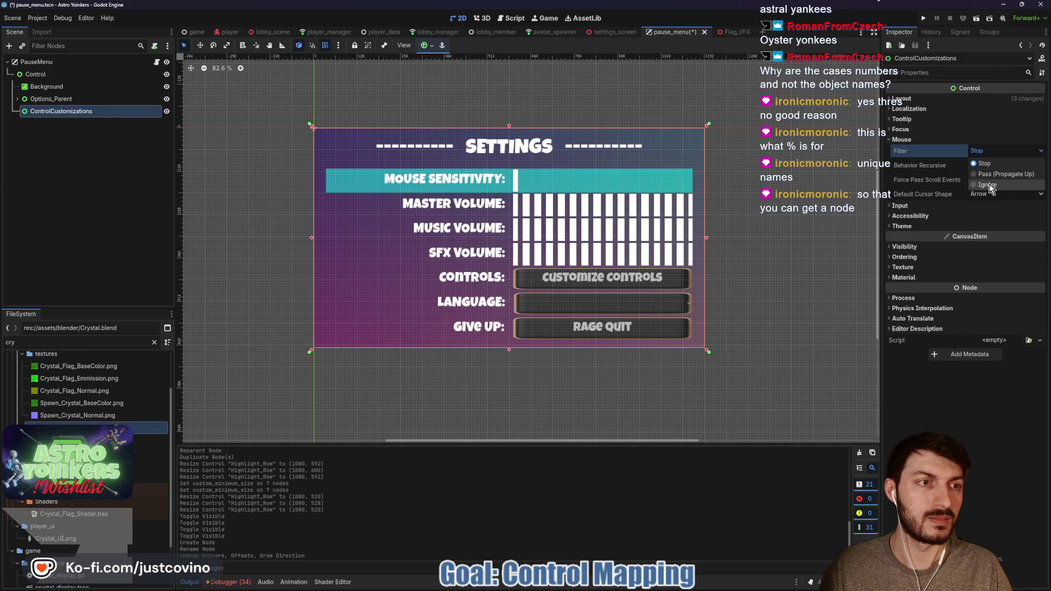
click(988, 184)
key(ctrl+s)
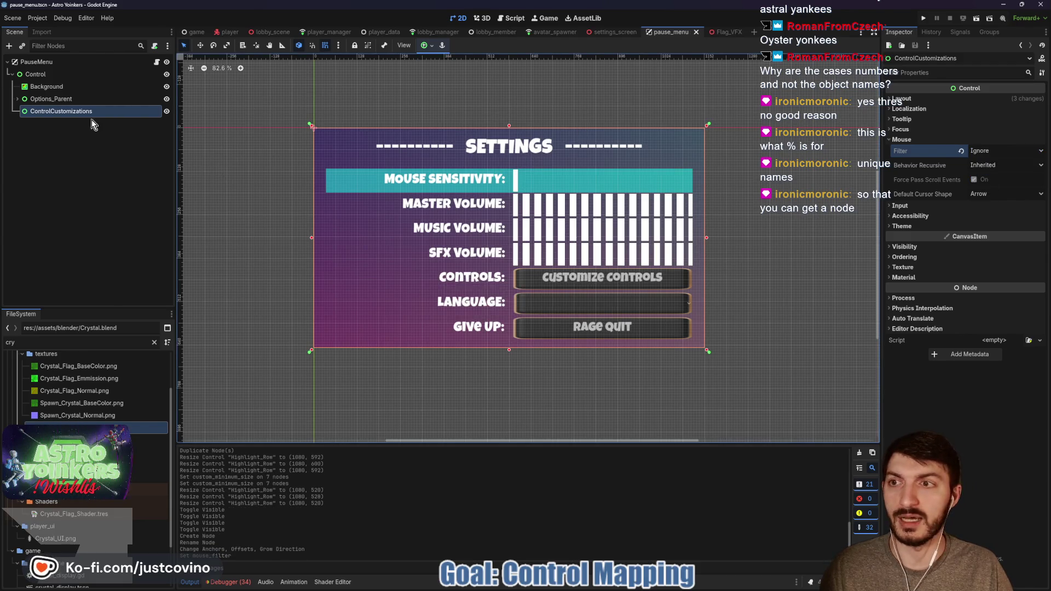
- Hide ControlCustomizations on the canvas and open the pause_menu.gd script at its top
click(166, 112)
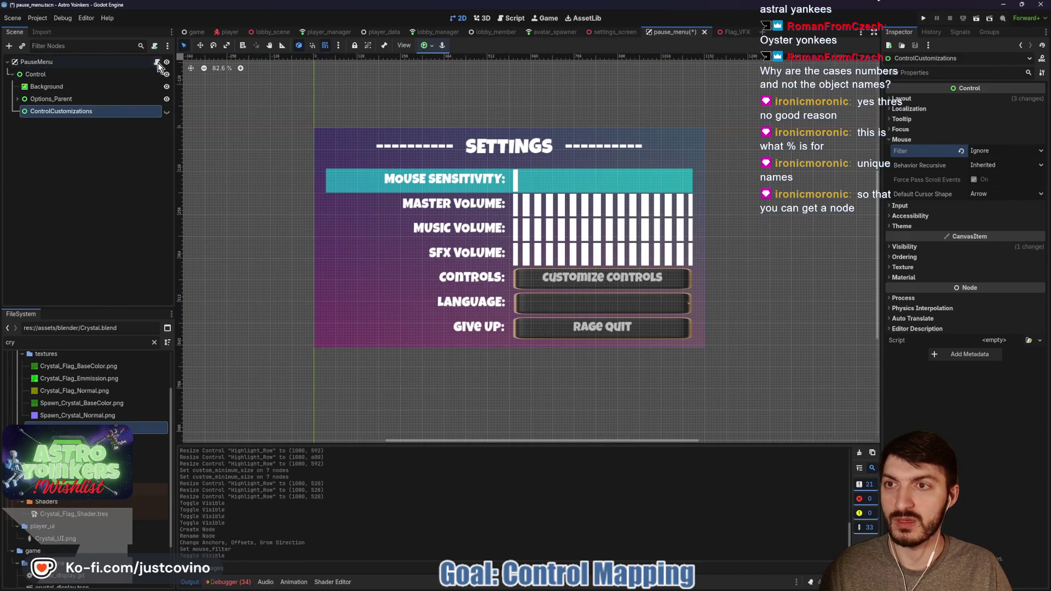
click(156, 62)
scroll(416, 163, up, 15)
scroll(417, 163, up, 15)
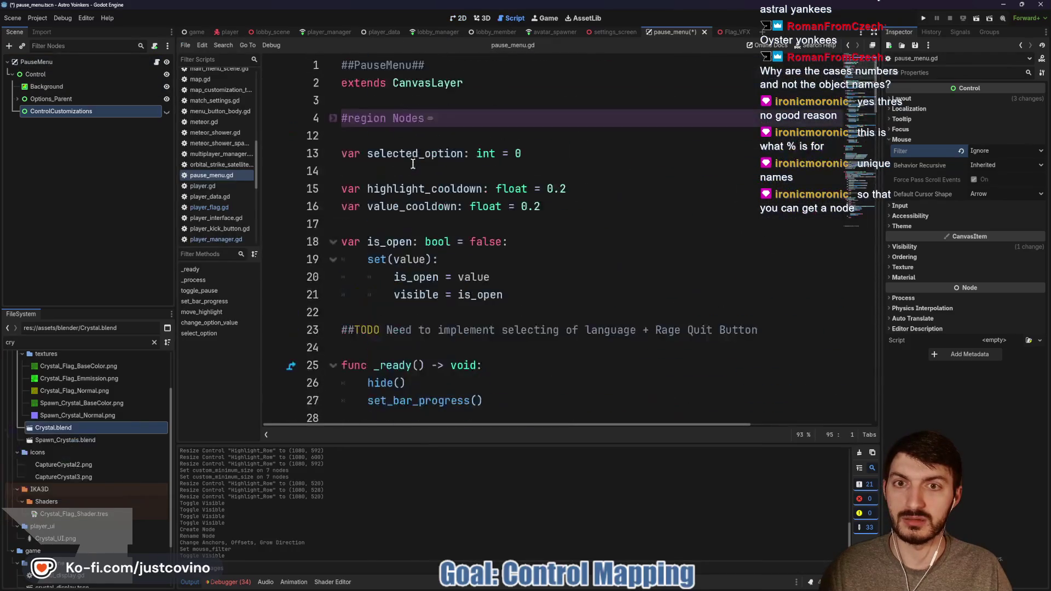
- Ctrl-drag ControlCustomizations under #region Nodes to create an exported control_customizations variable, and save
click(471, 119)
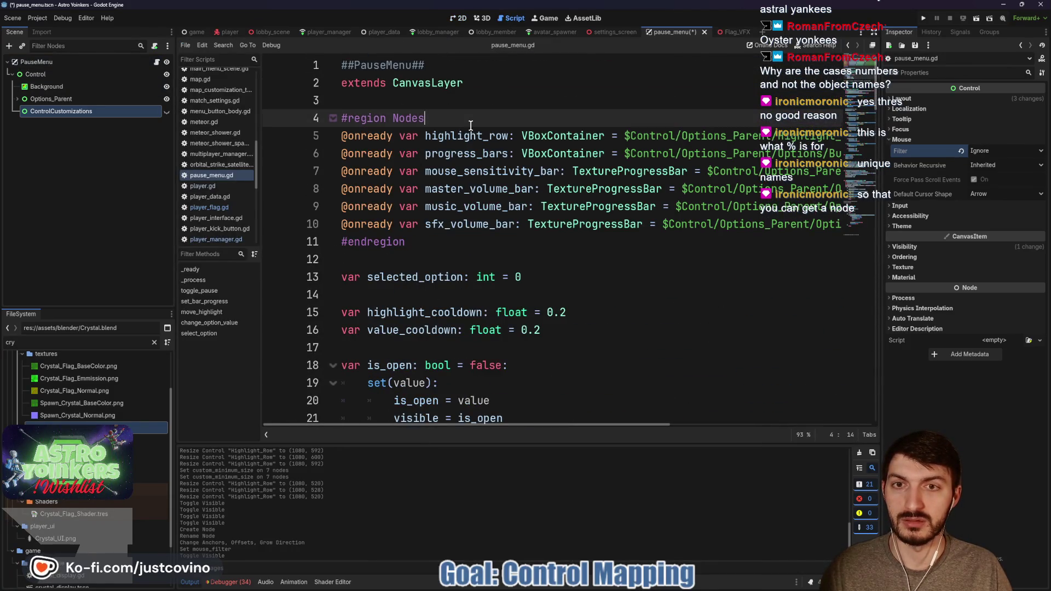
key(Return)
drag(57, 111, 413, 137)
key(ctrl+s)
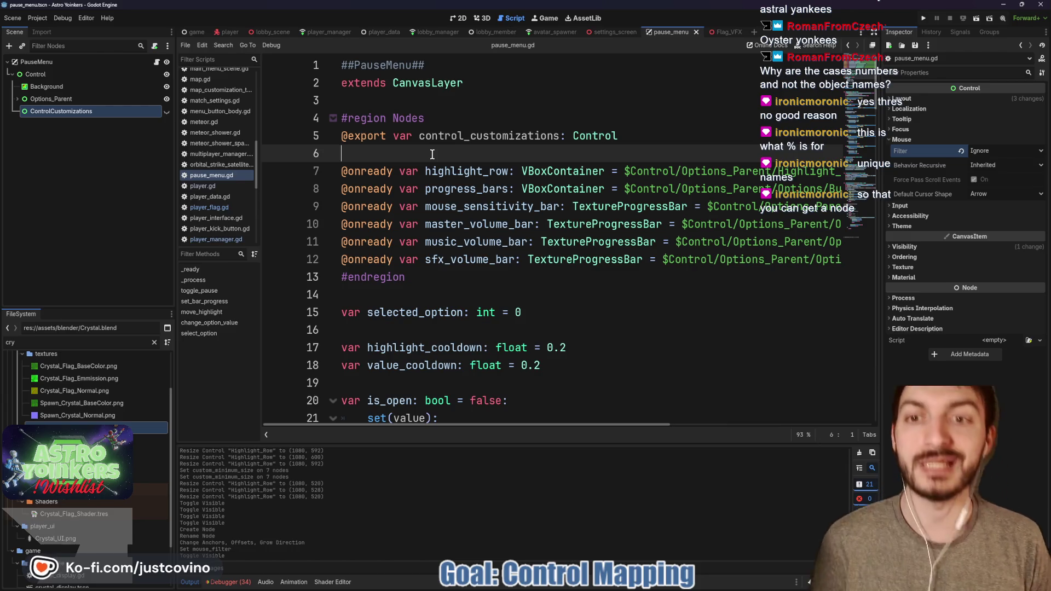
key(BackSpace)
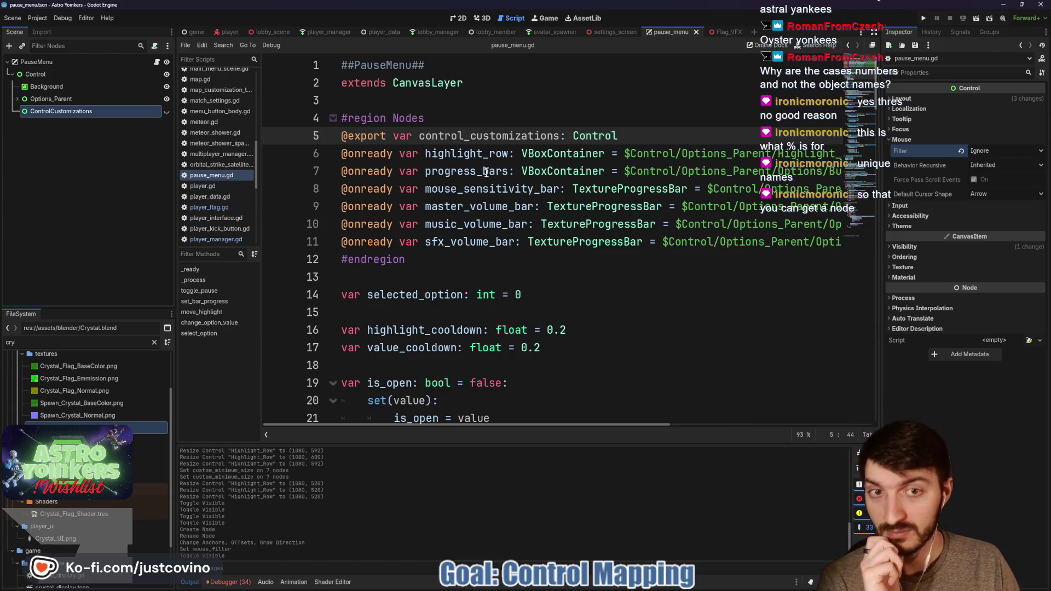
mouse_move(563, 261)
mouse_down()
mouse_move(383, 207)
mouse_move(346, 153)
mouse_up()
click(508, 224)
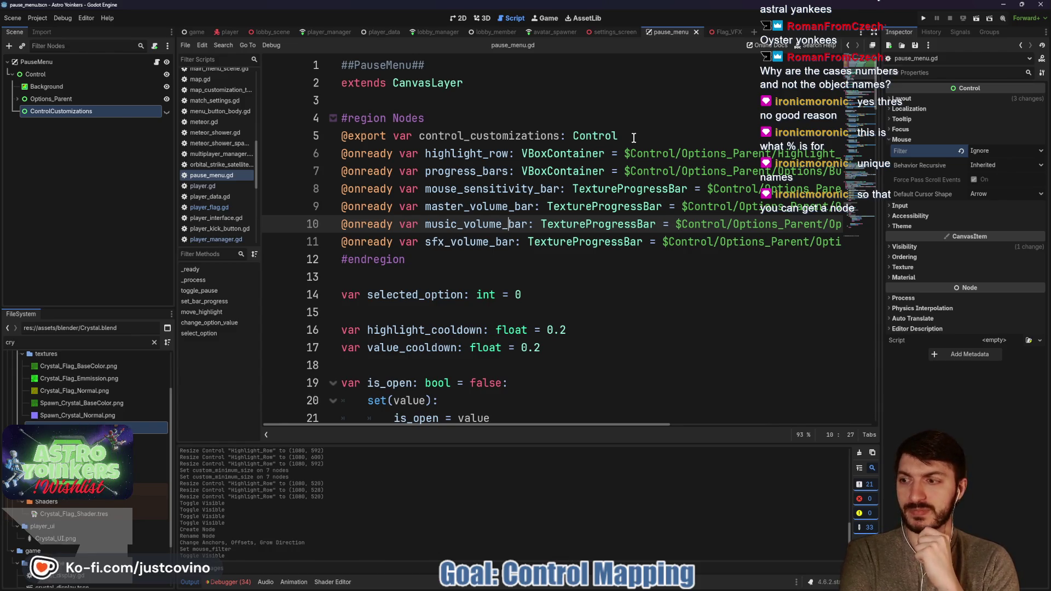
- Look through _ready and the rest of the script, then return to the control_customizations line
scroll(629, 164, down, 6)
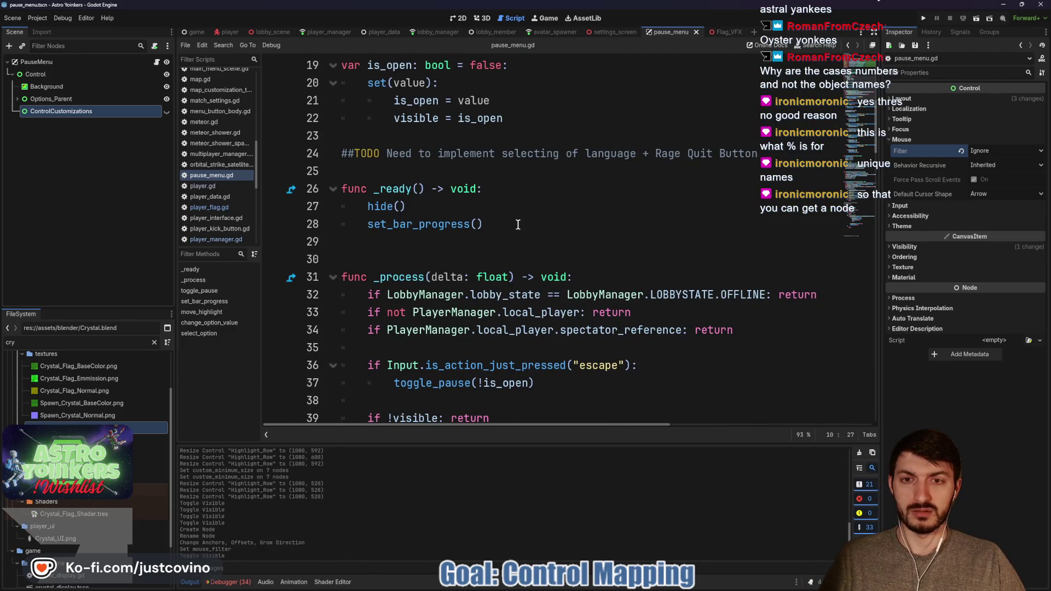
click(497, 227)
scroll(497, 227, down, 1)
scroll(525, 205, down, 4)
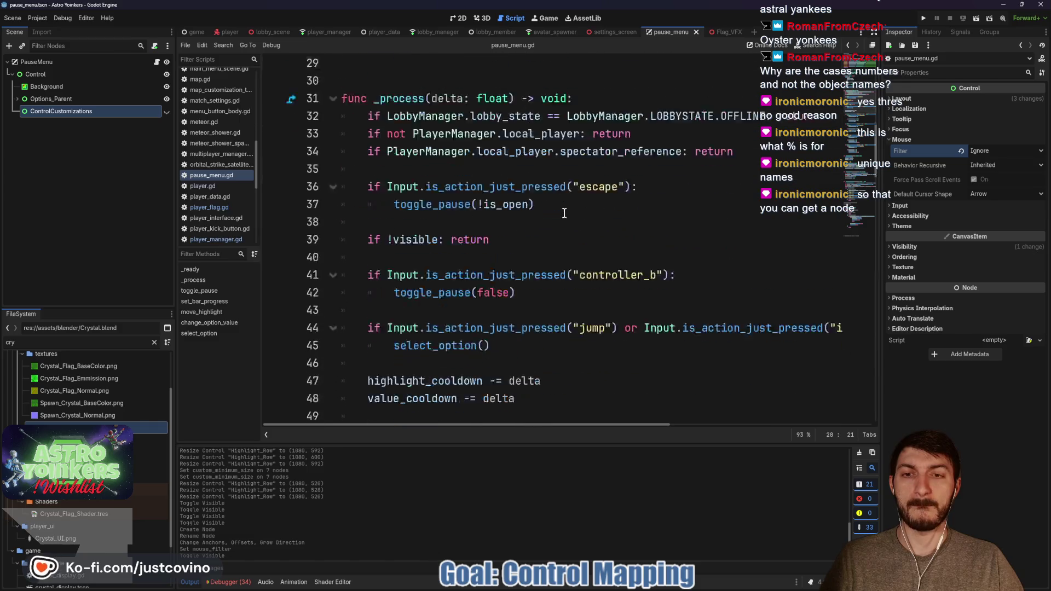
scroll(564, 212, down, 4)
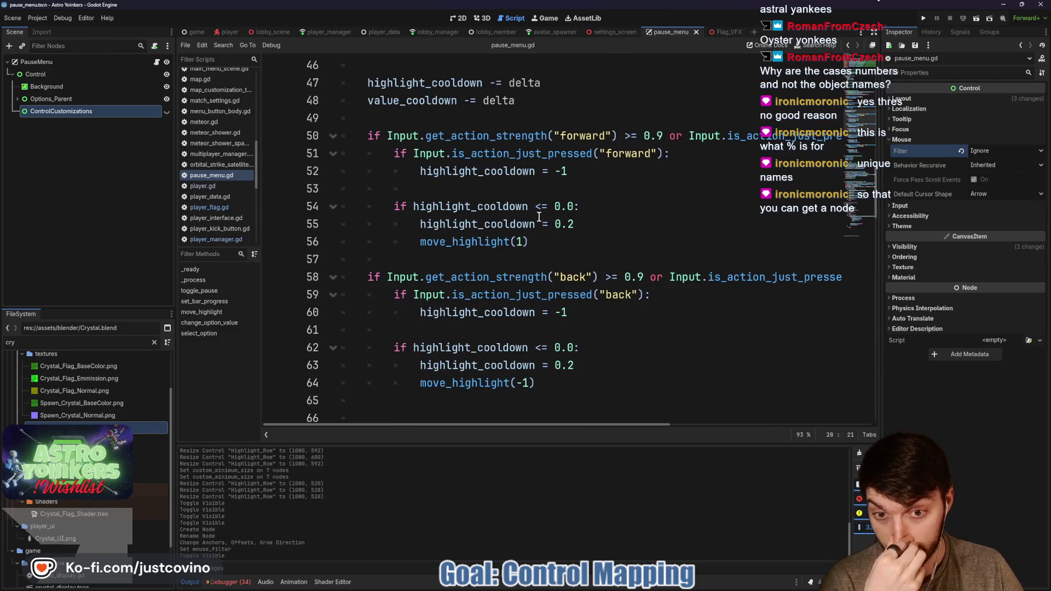
scroll(539, 216, up, 4)
scroll(542, 216, down, 8)
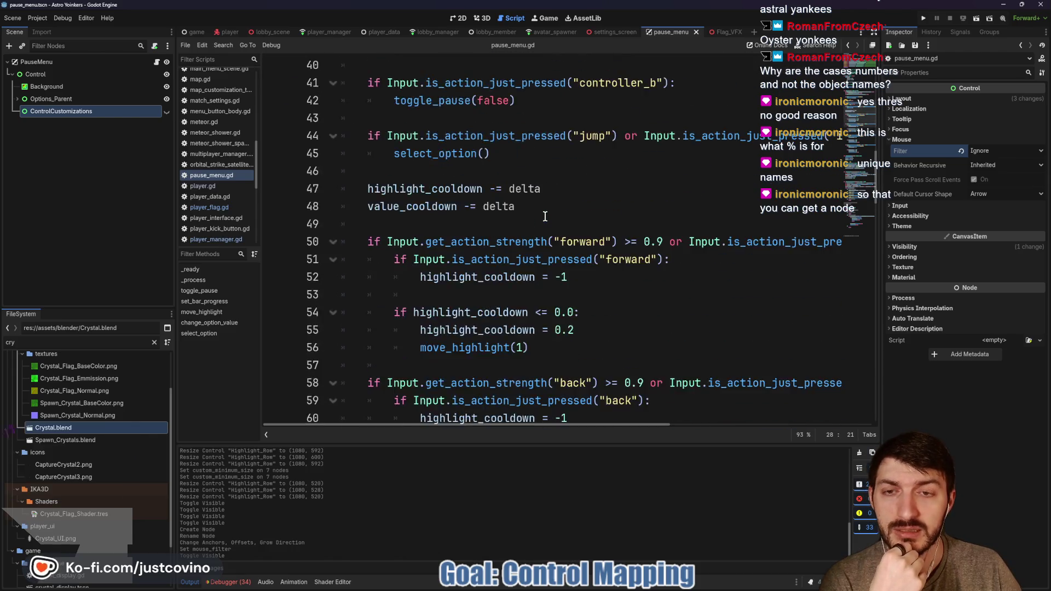
scroll(545, 217, down, 5)
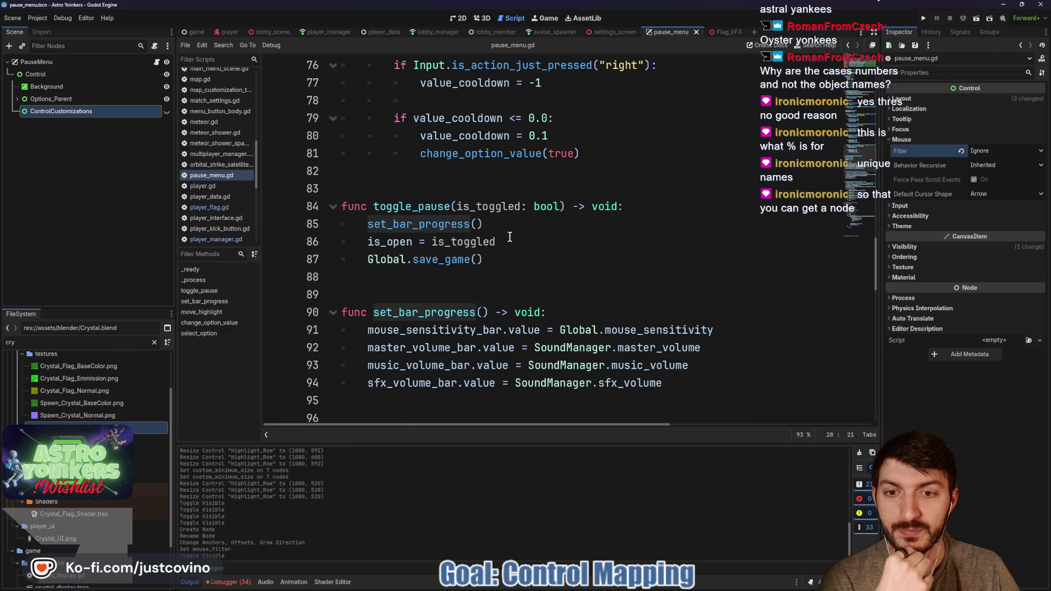
scroll(509, 236, up, 20)
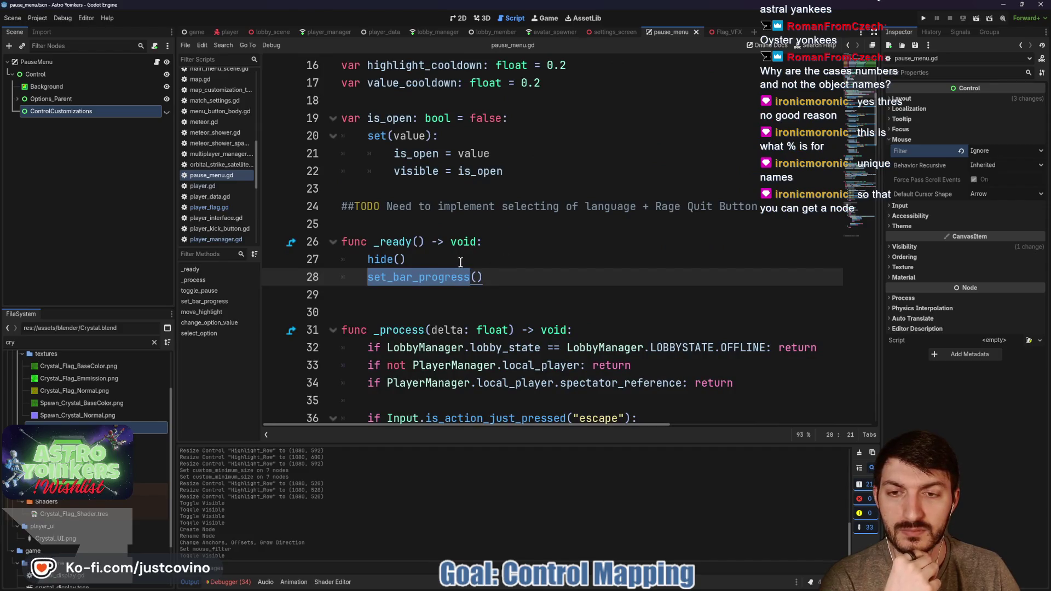
scroll(461, 262, up, 2)
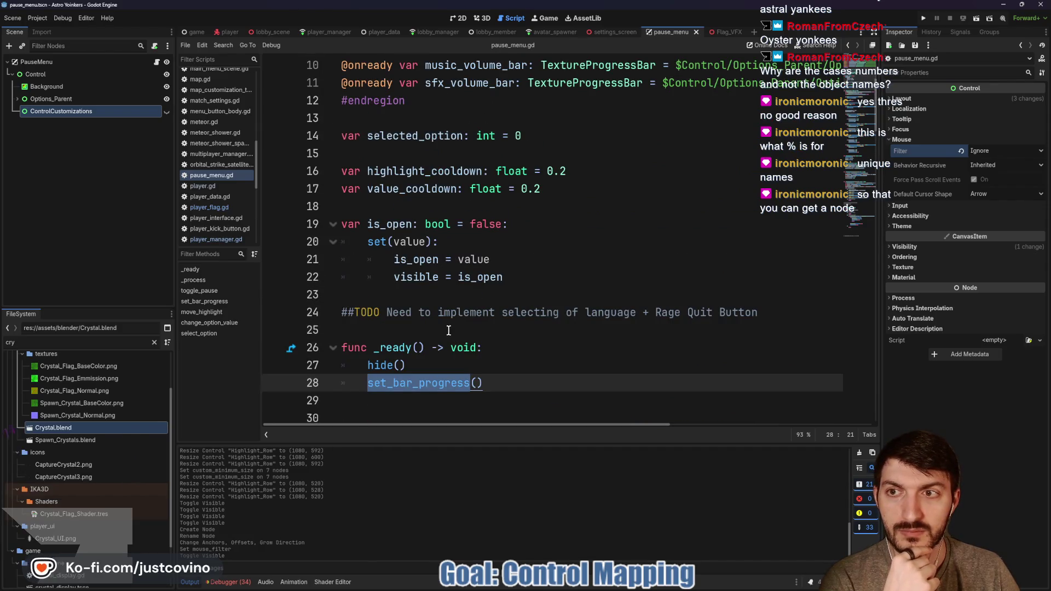
scroll(470, 290, up, 3)
click(637, 135)
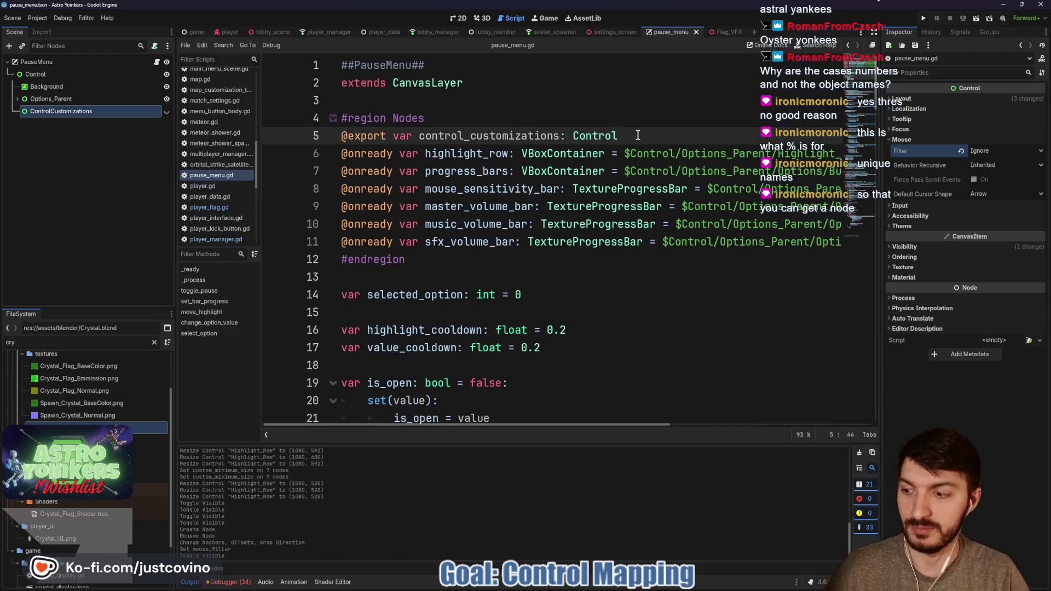
- Ctrl-drag Options_Parent into the script to add an exported options_parent variable below control_customizations
key(Return)
mouse_move(92, 98)
mouse_down()
mouse_move(366, 141)
mouse_move(363, 155)
mouse_up()
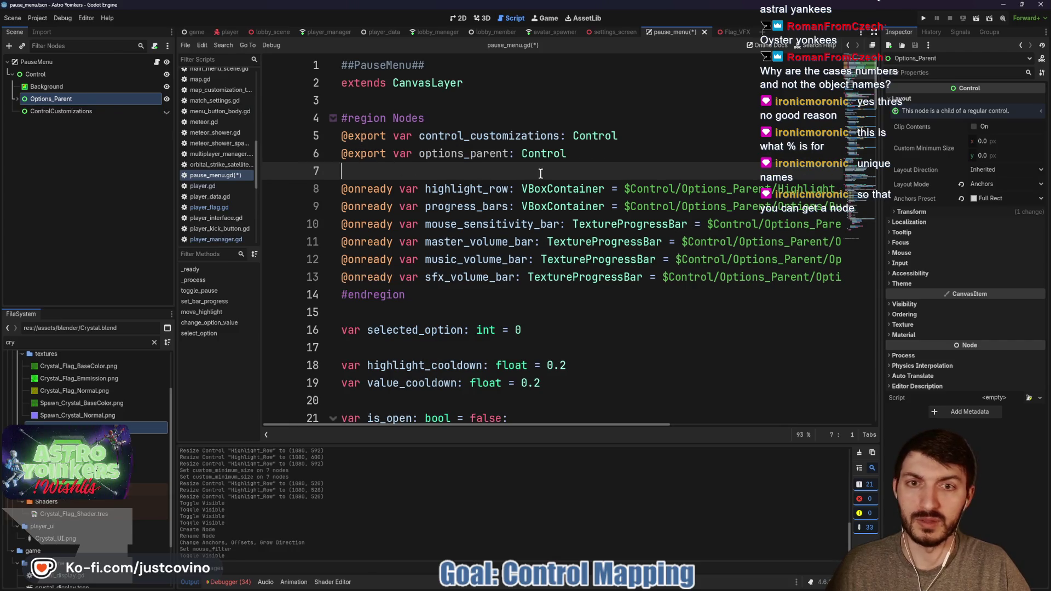
key(BackSpace)
scroll(513, 224, down, 4)
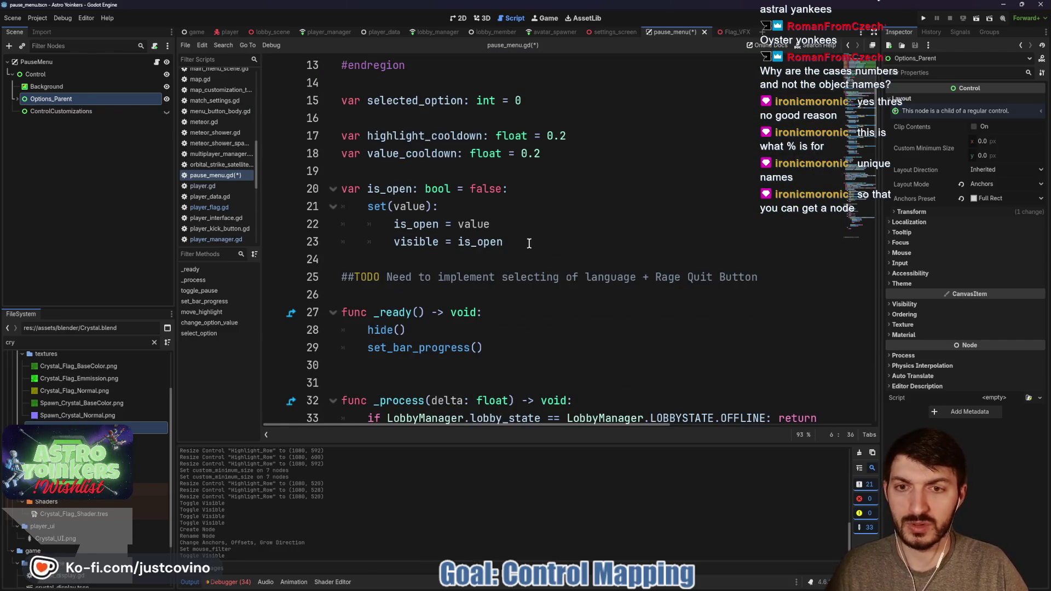
scroll(526, 241, down, 4)
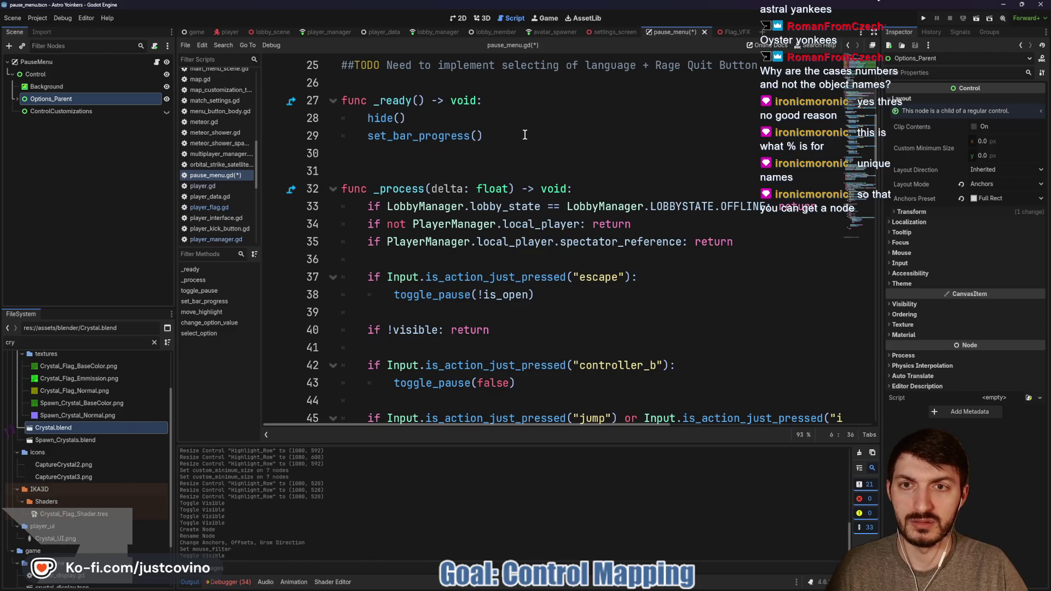
- Add control_customizations.hide() and options_parent.show() to _ready, save, and return to the 2D scene
click(499, 119)
key(Return)
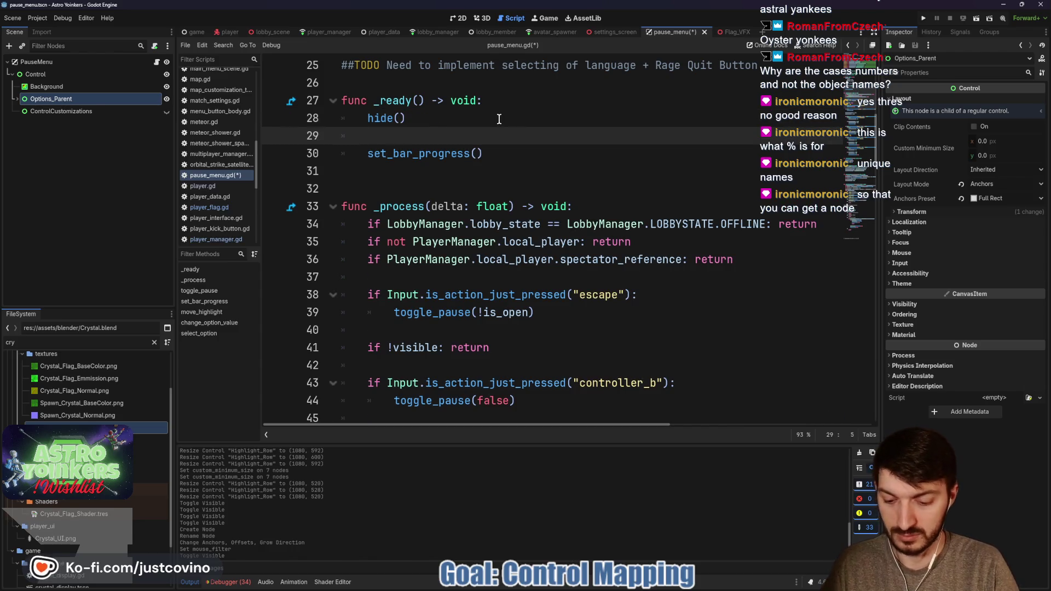
text(contro)
key(Return)
text(.h)
key(Return)
key(Return)
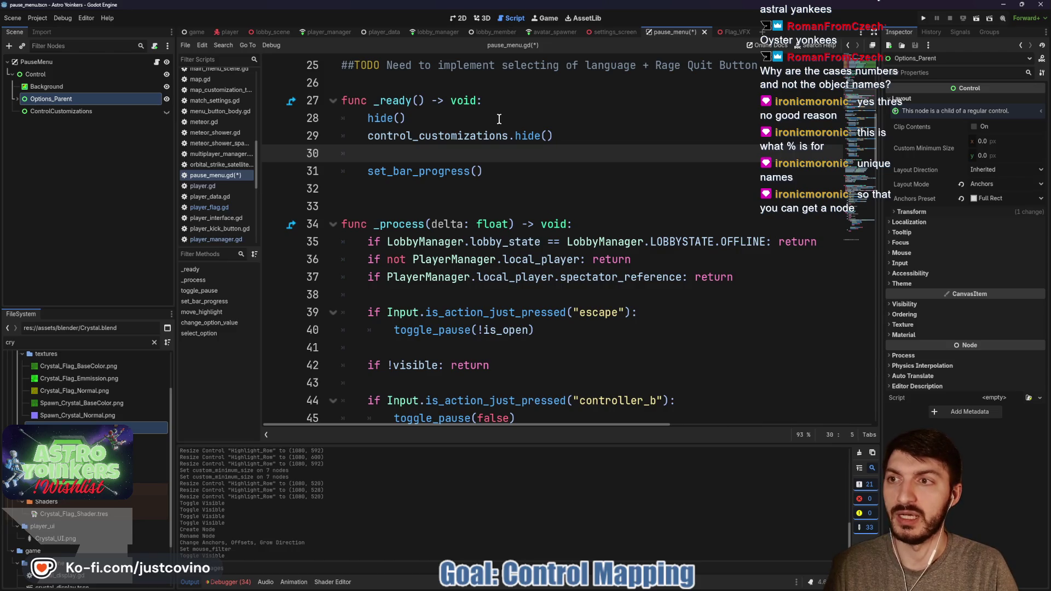
text(optio)
key(Return)
text(.show)
key(Return)
key(ctrl+s)
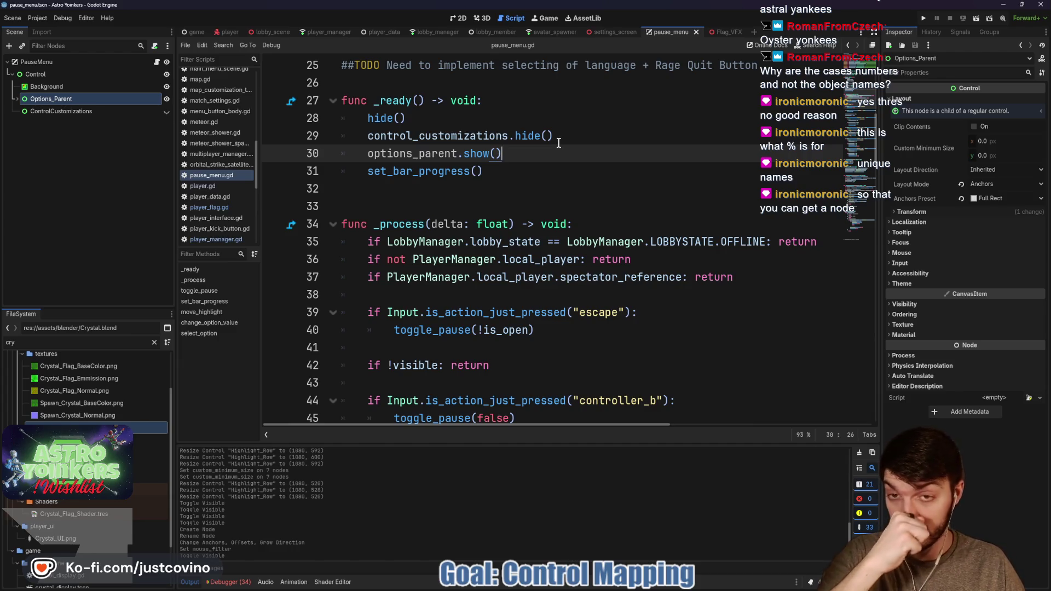
click(82, 111)
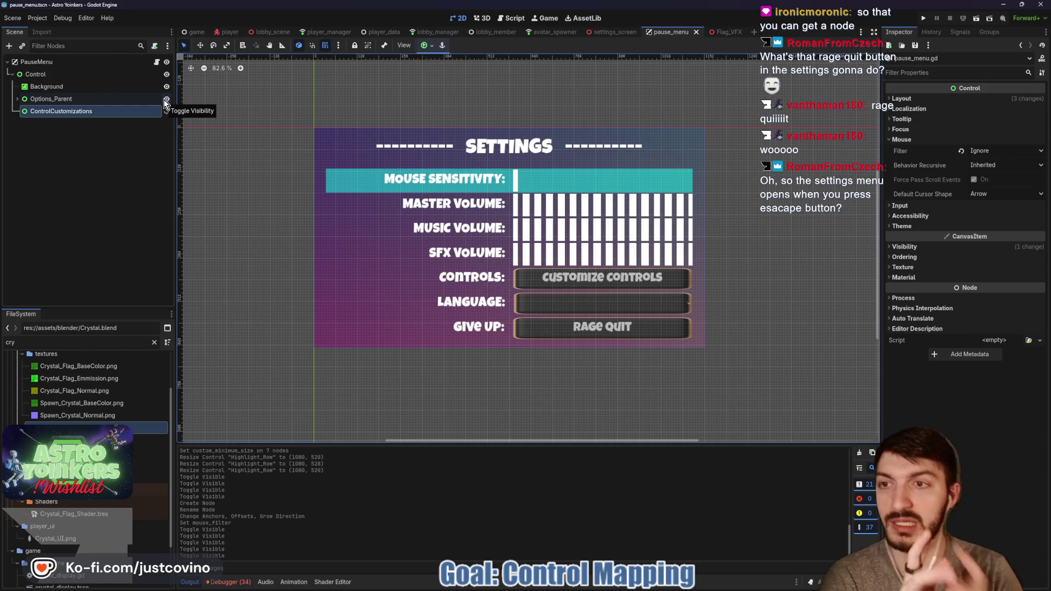
- Hide Options_Parent so only the empty pause-menu panel background remains
click(167, 99)
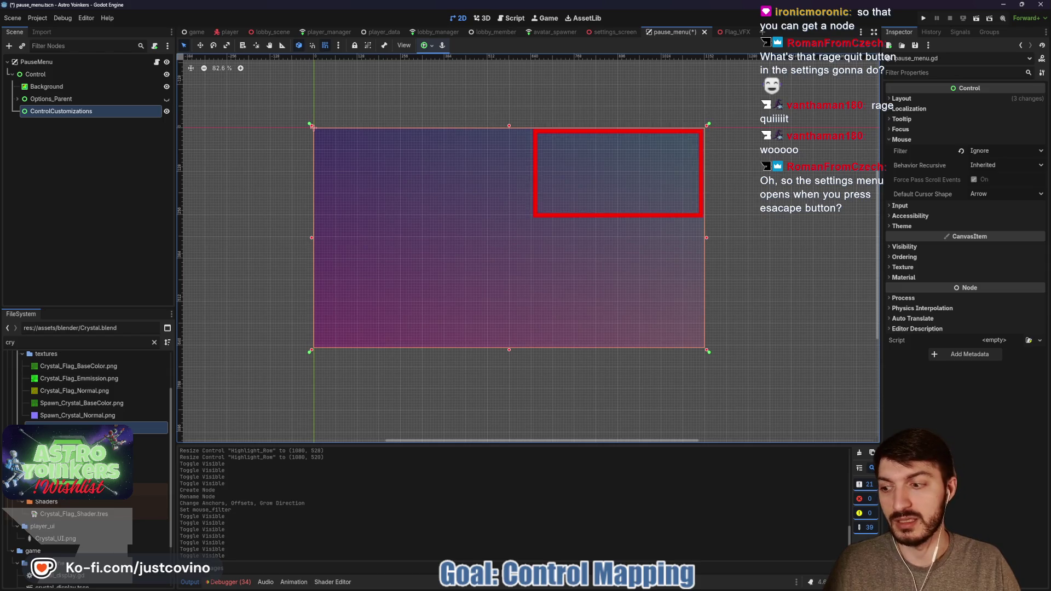
drag(565, 139, 695, 224)
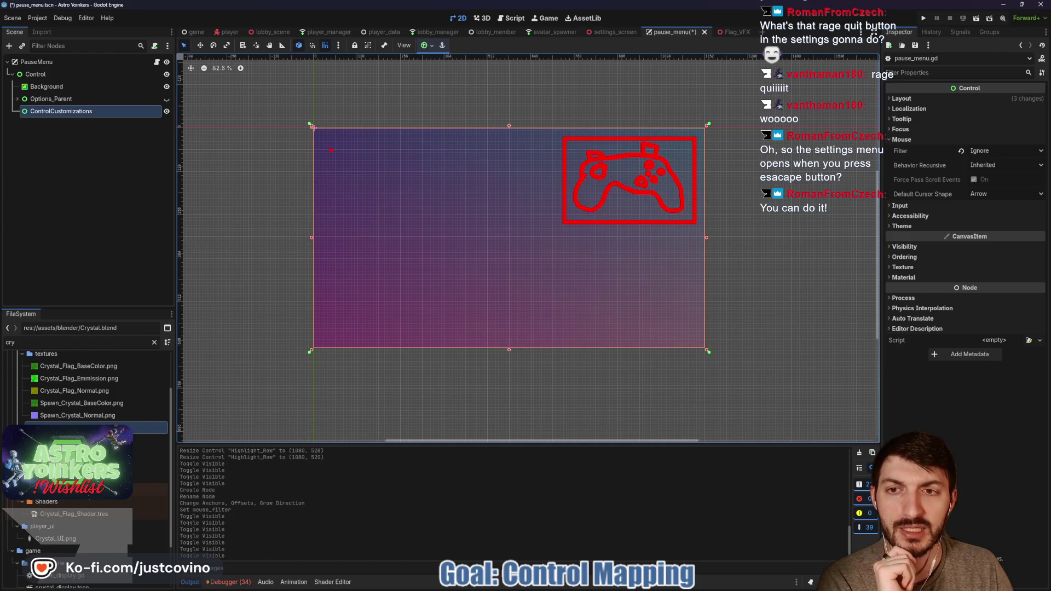
drag(326, 141, 318, 296)
mouse_move(437, 340)
mouse_down()
mouse_move(444, 298)
mouse_move(427, 148)
mouse_up()
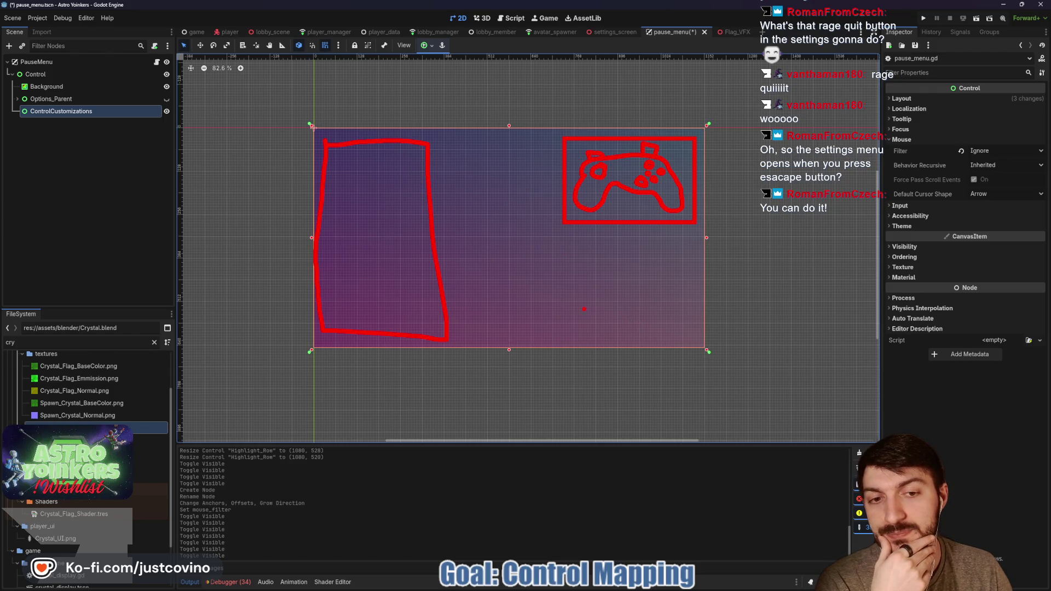
mouse_move(580, 298)
mouse_down()
mouse_move(579, 329)
mouse_move(688, 342)
mouse_move(684, 300)
mouse_move(574, 300)
mouse_move(593, 329)
mouse_up()
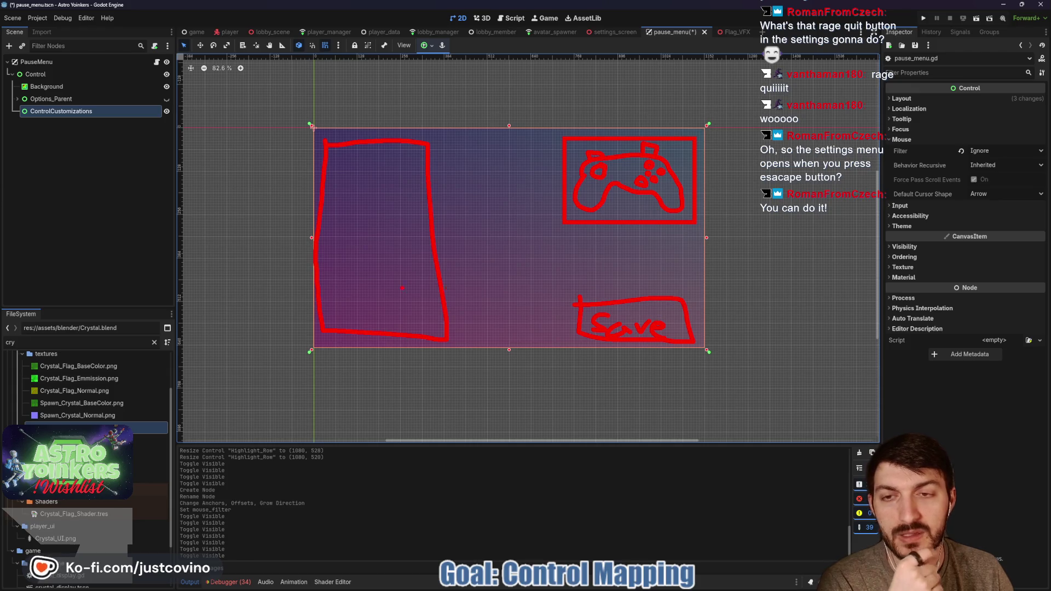
key(Escape)
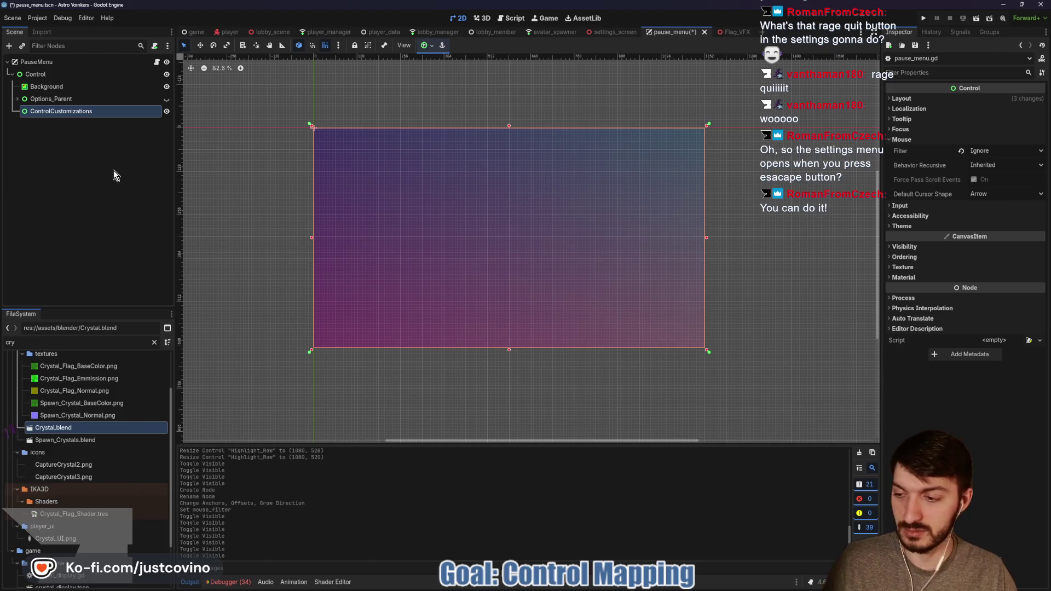
- Add a VBoxContainer child under ControlCustomizations
key(ctrl+a)
text(vbox)
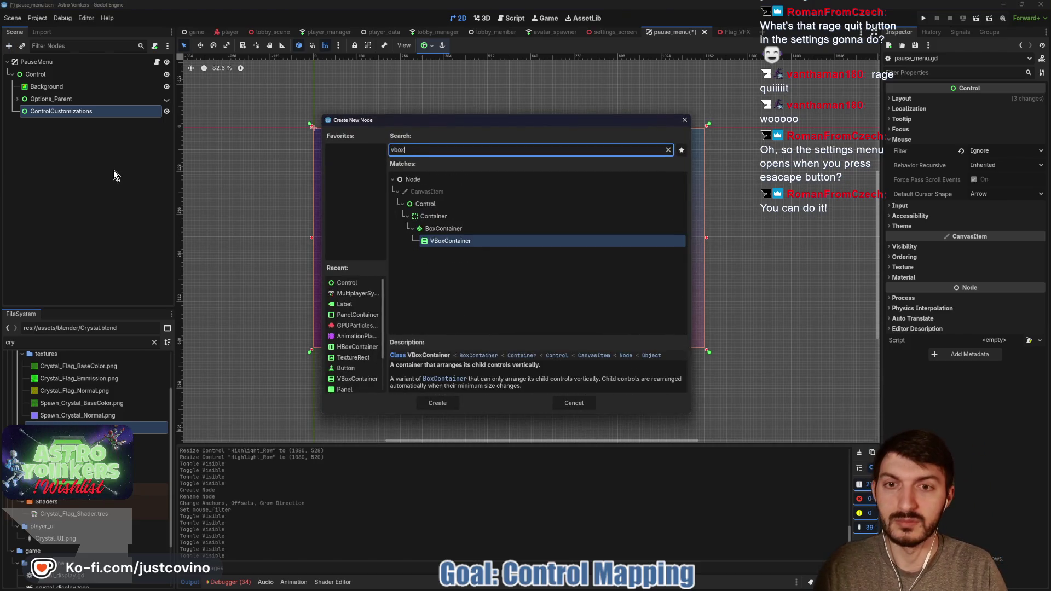
key(Return)
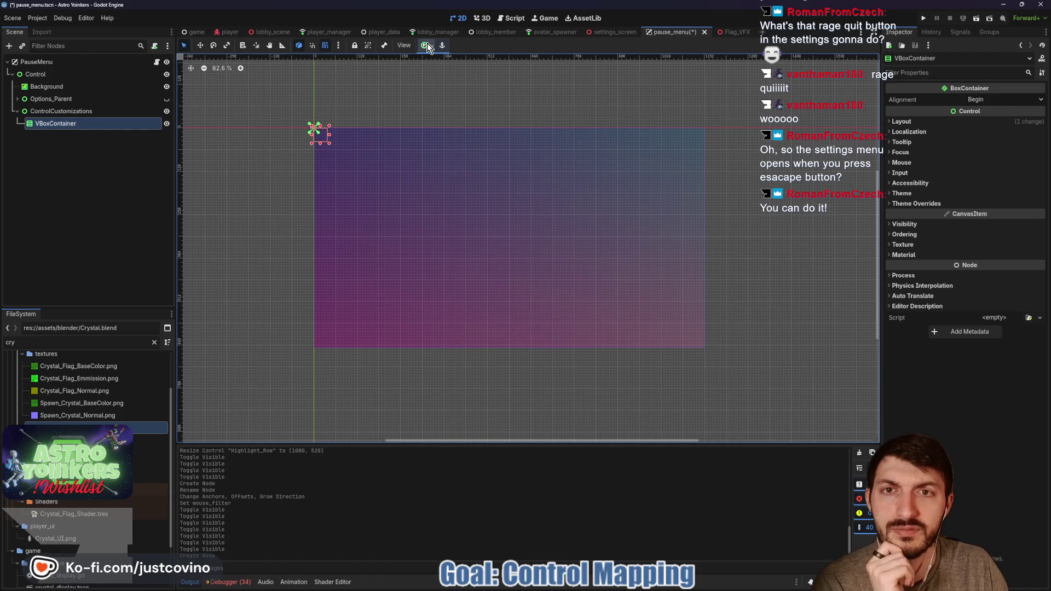
- Anchor the VBoxContainer Left Wide, widen it partway with matching right anchors, and save
click(427, 45)
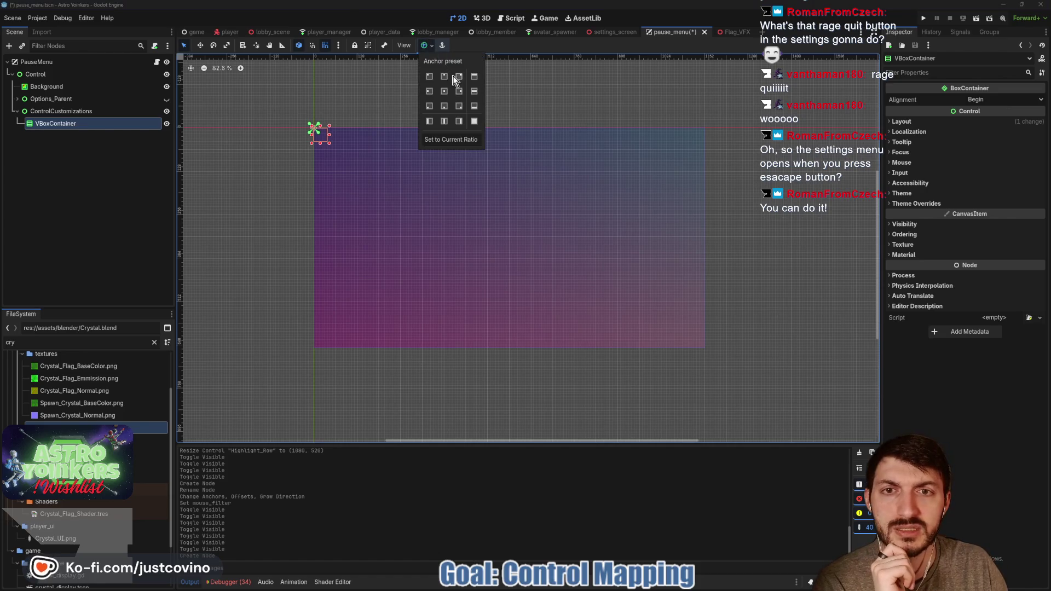
click(429, 106)
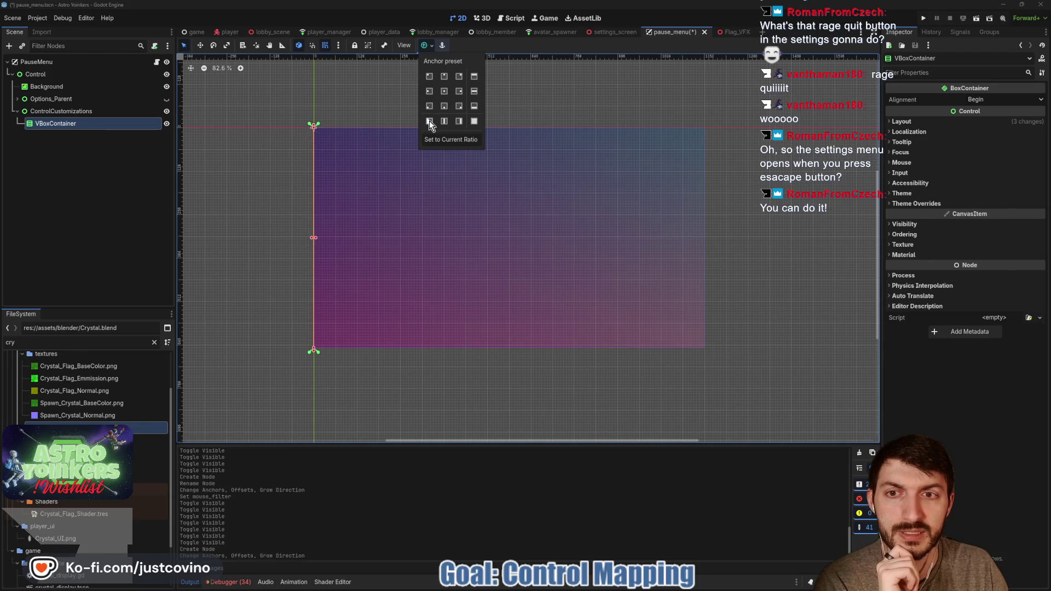
click(315, 241)
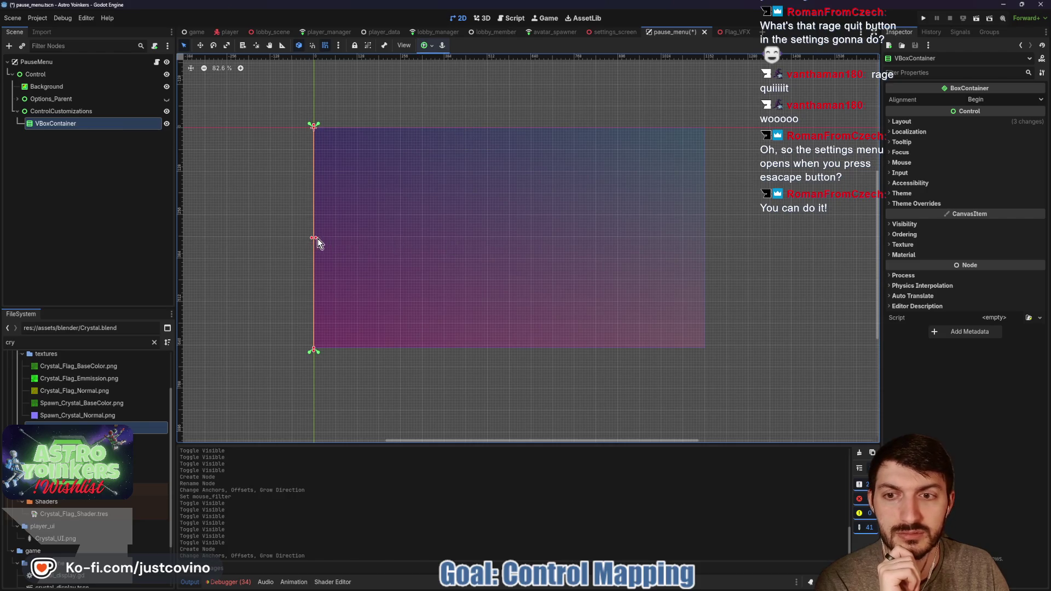
drag(316, 241, 510, 246)
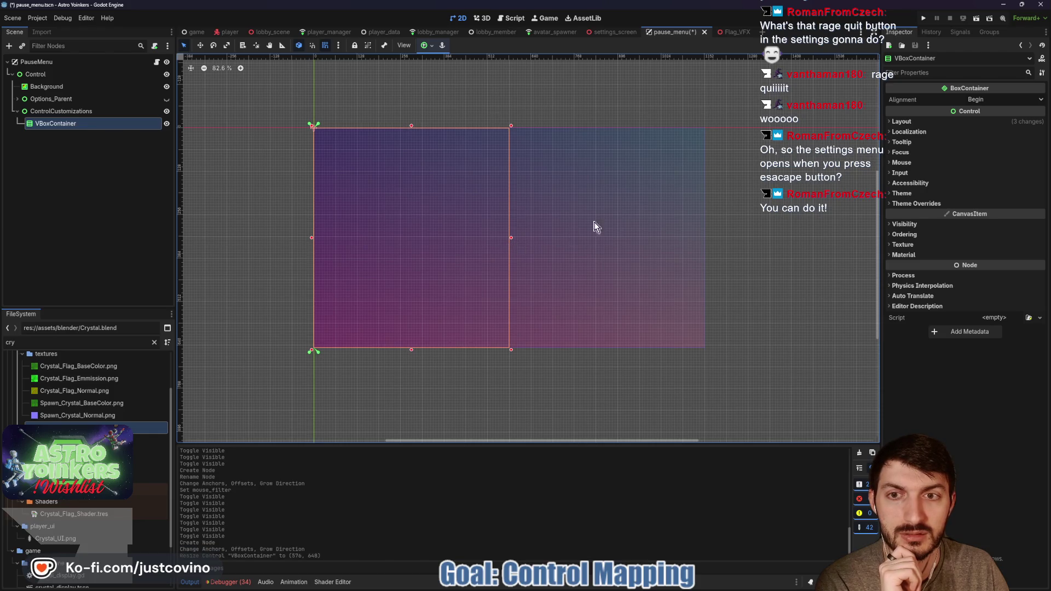
drag(445, 127, 512, 125)
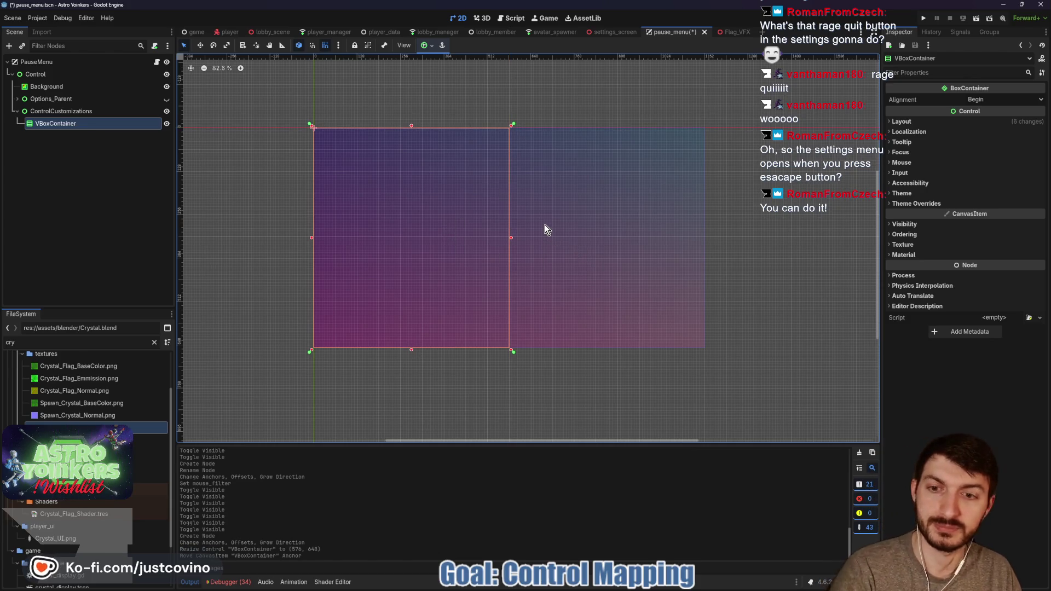
key(ctrl+s)
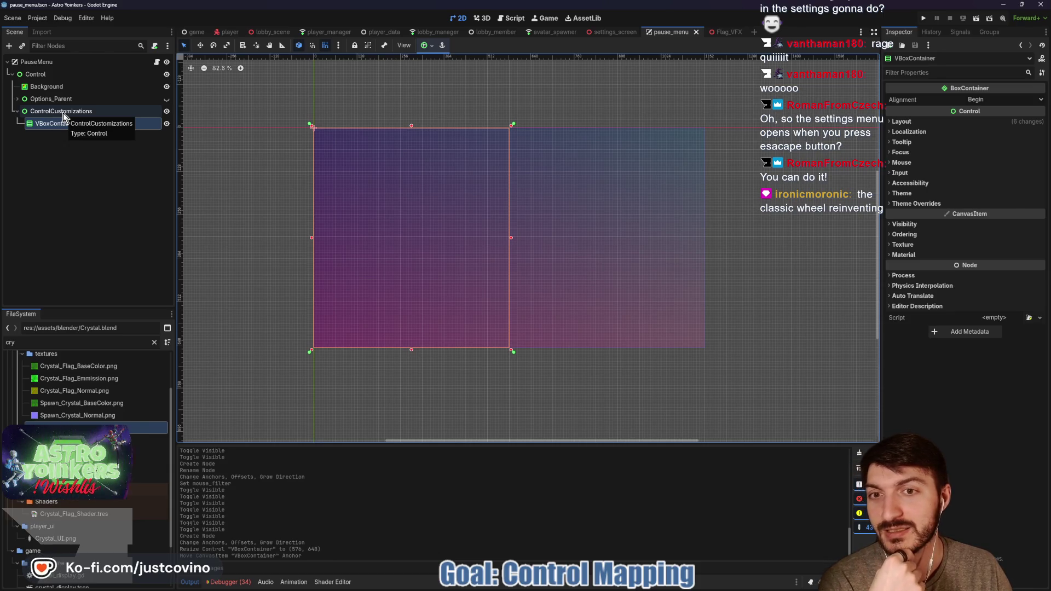
click(64, 113)
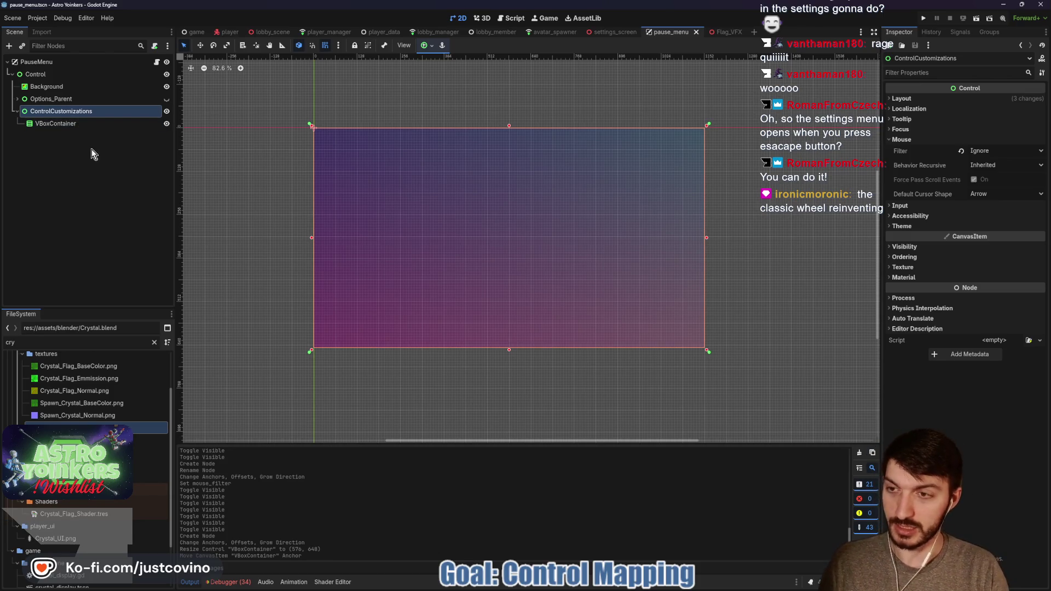
- Create a ScrollContainer and move the VBoxContainer inside it
key(ctrl+a)
text(s)
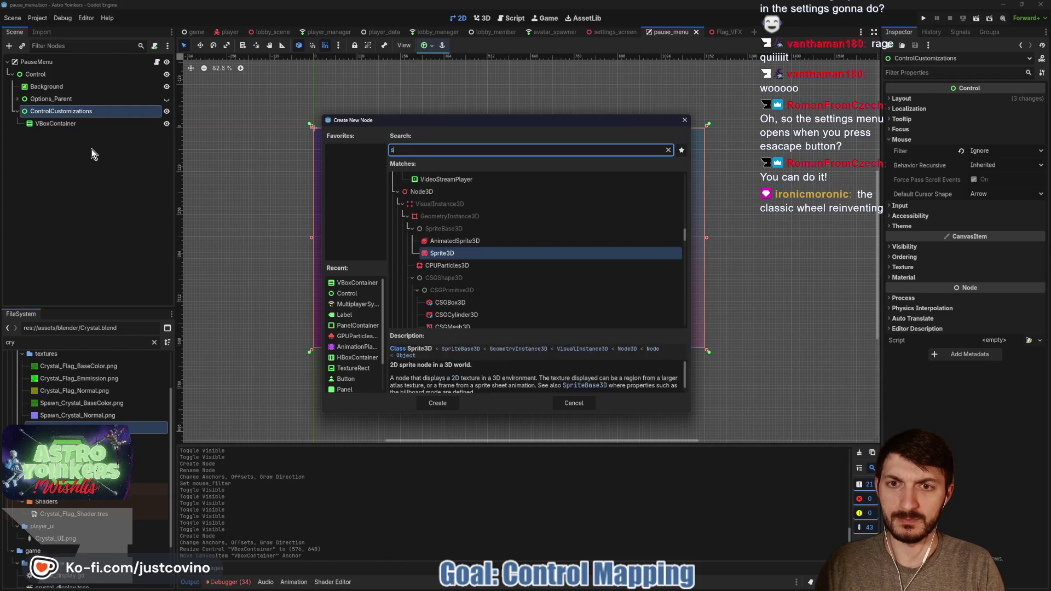
text(croll)
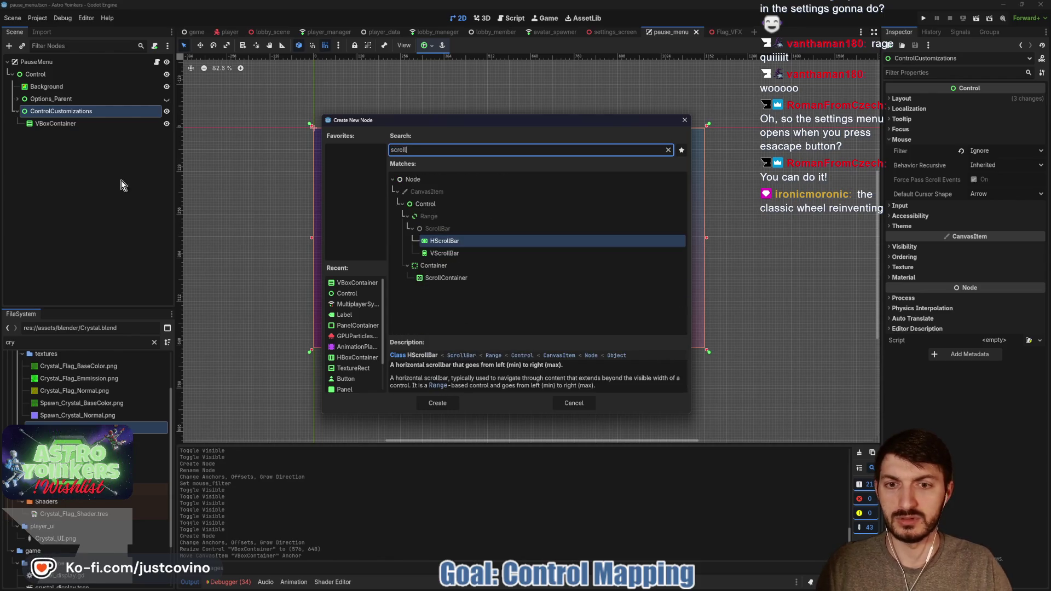
click(445, 278)
click(437, 402)
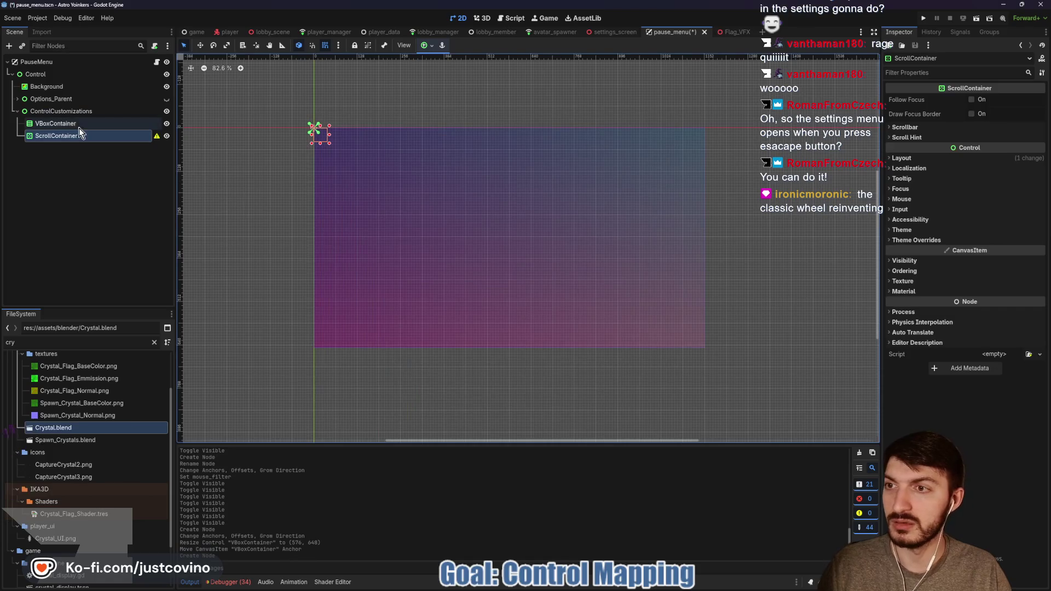
drag(66, 123, 67, 133)
- Anchor the ScrollContainer Left Wide and widen it across the panel
click(60, 122)
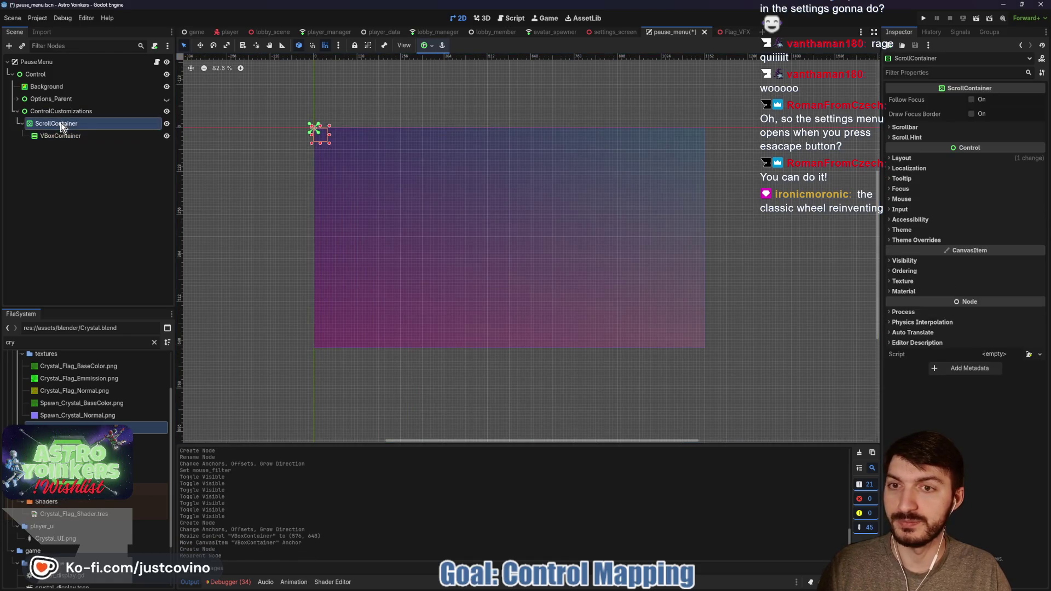
click(426, 46)
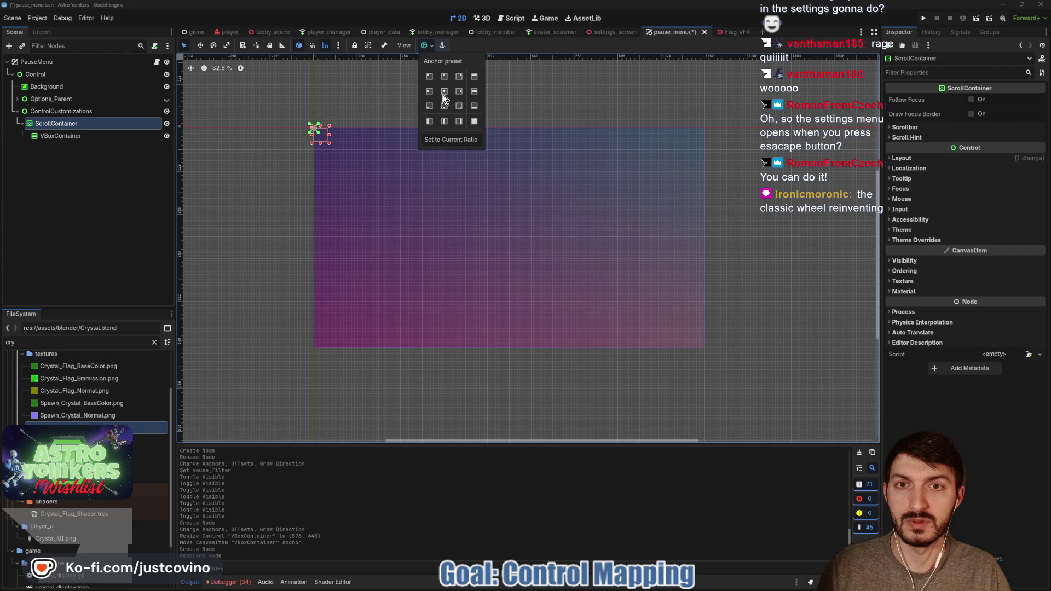
click(429, 121)
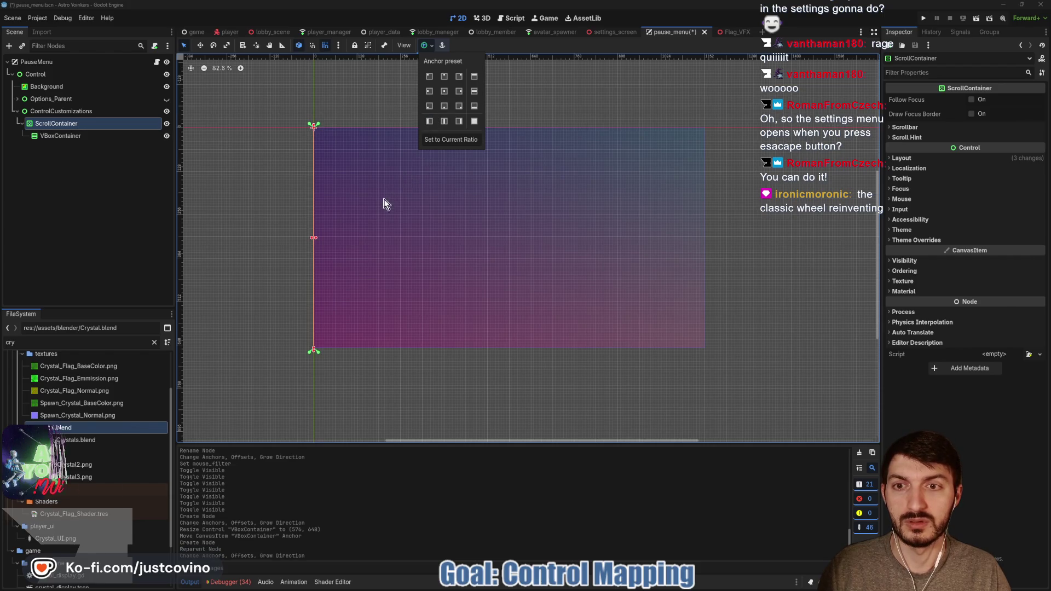
click(323, 243)
drag(316, 241, 489, 239)
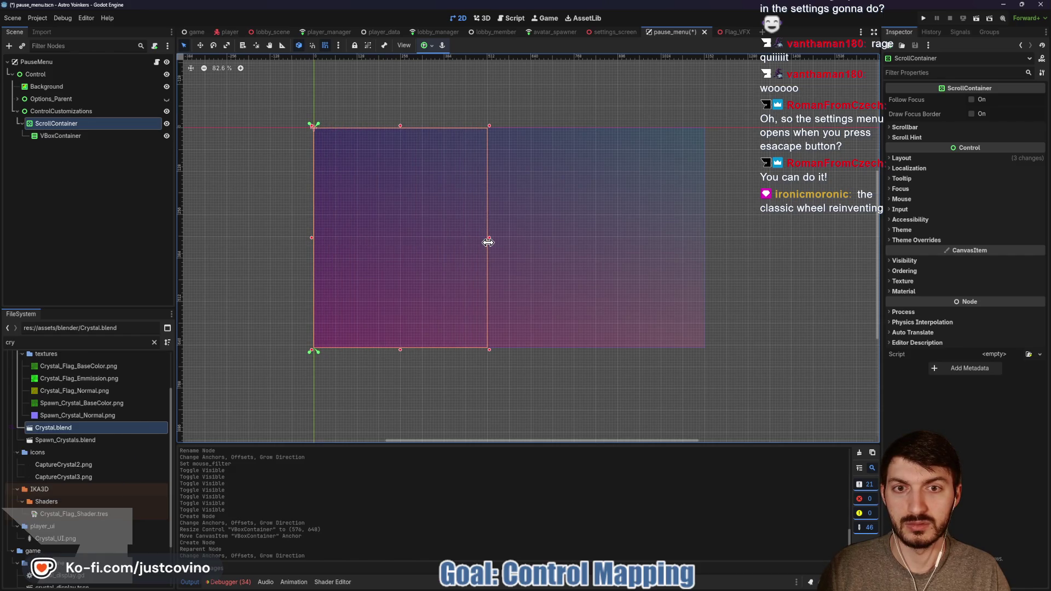
- Set the VBoxContainer to Fill horizontally and vertically, then save the scene
click(92, 137)
click(426, 45)
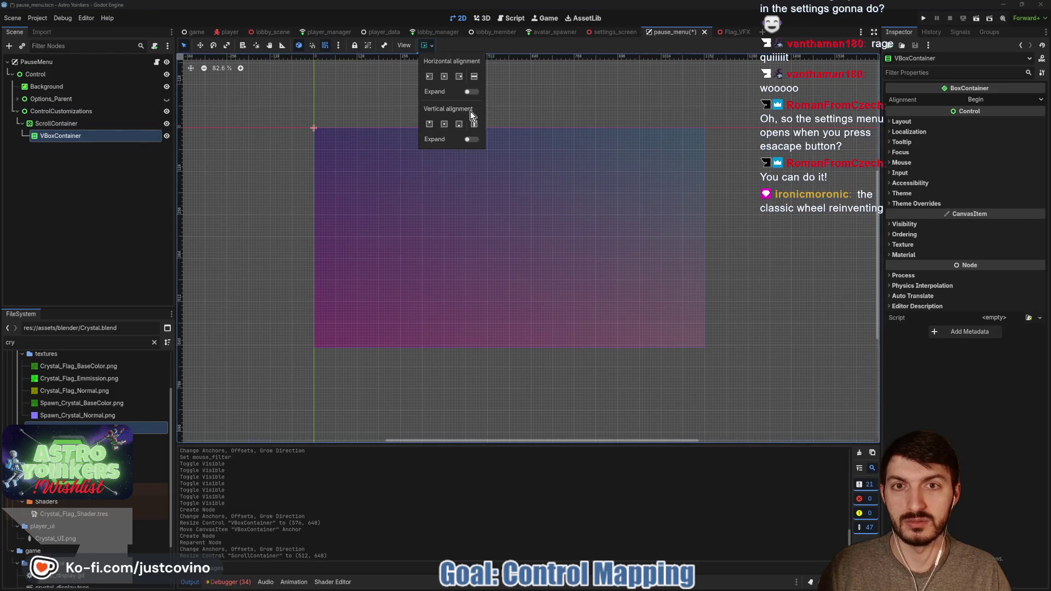
click(474, 76)
click(474, 124)
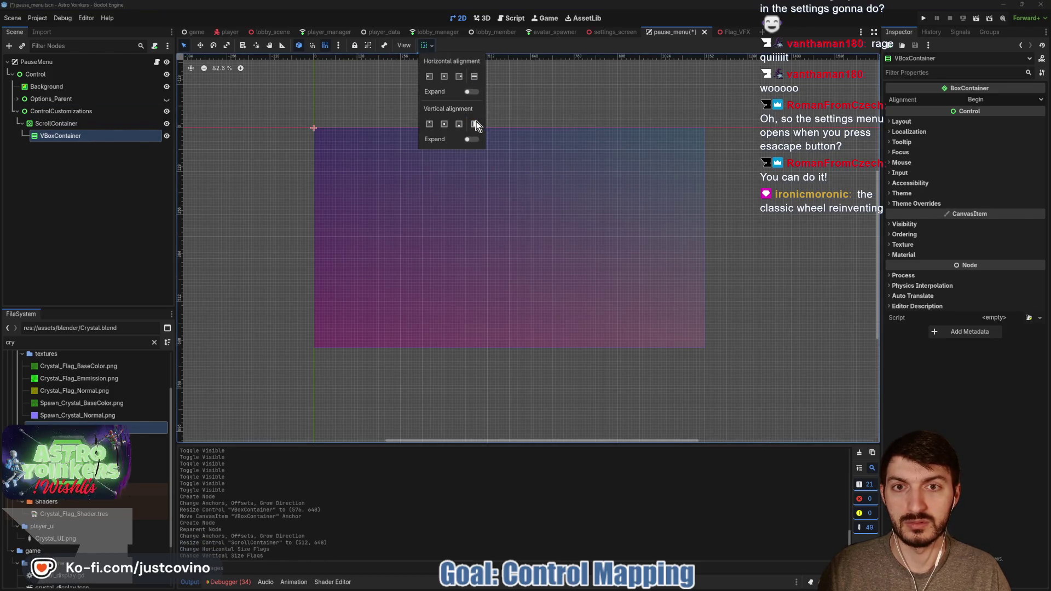
key(Escape)
key(ctrl+s)
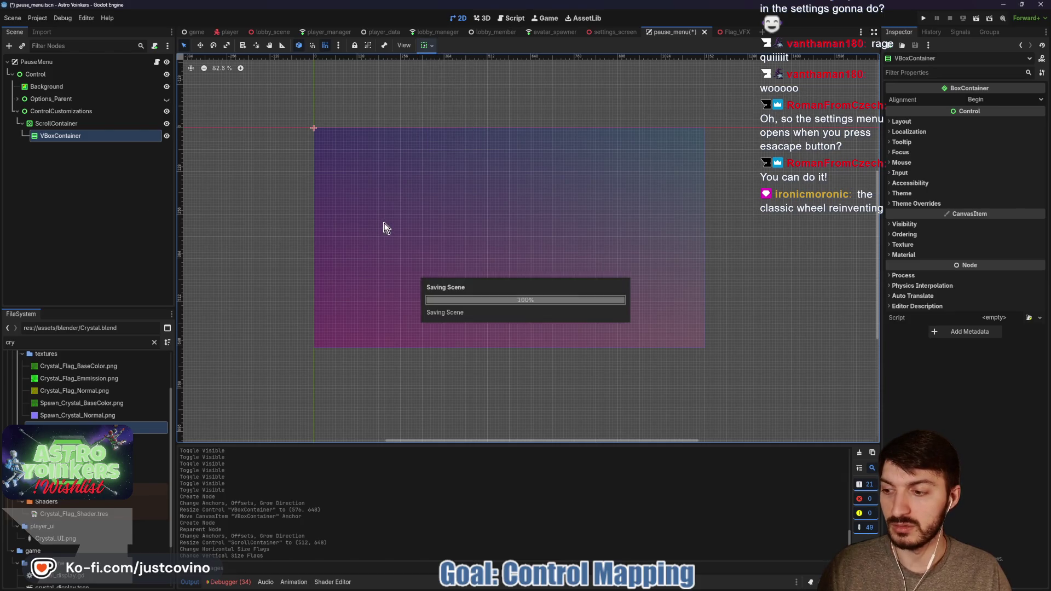
- Move the ScrollContainer's right anchors to its right edge and save the scene
click(65, 124)
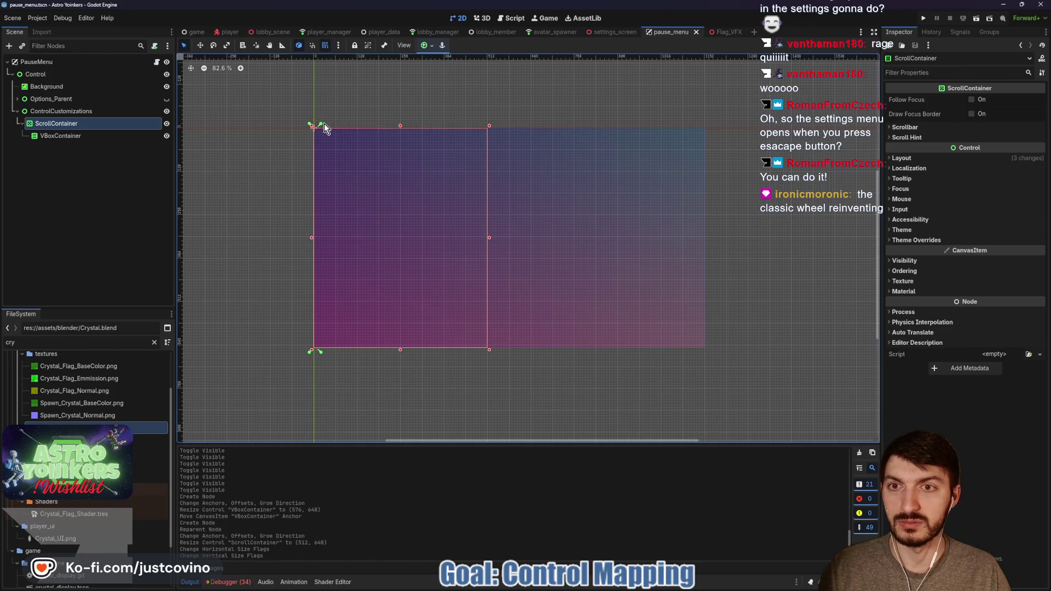
drag(468, 120, 491, 123)
key(ctrl+s)
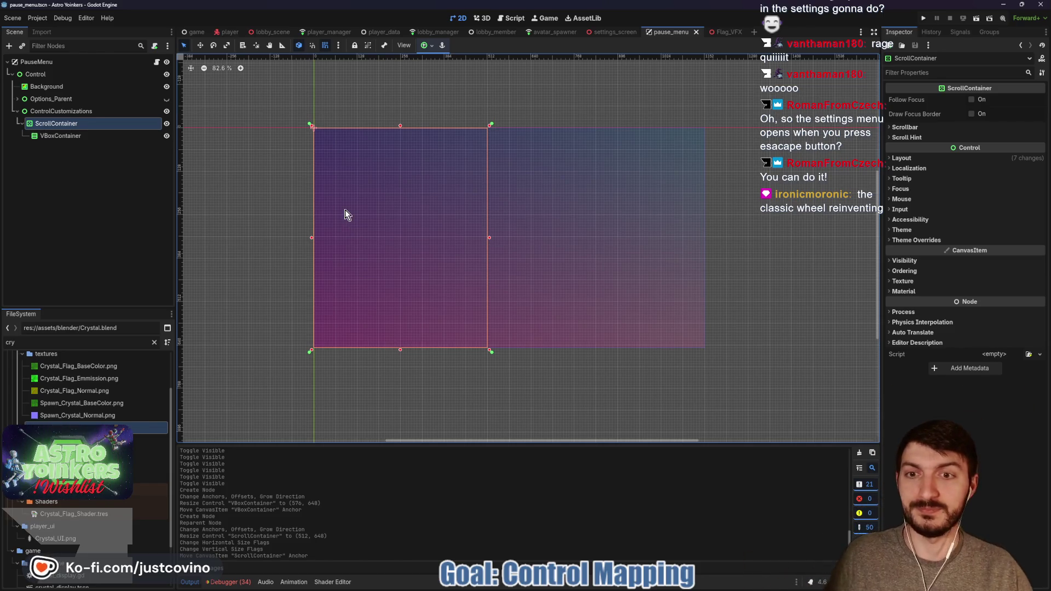
click(94, 138)
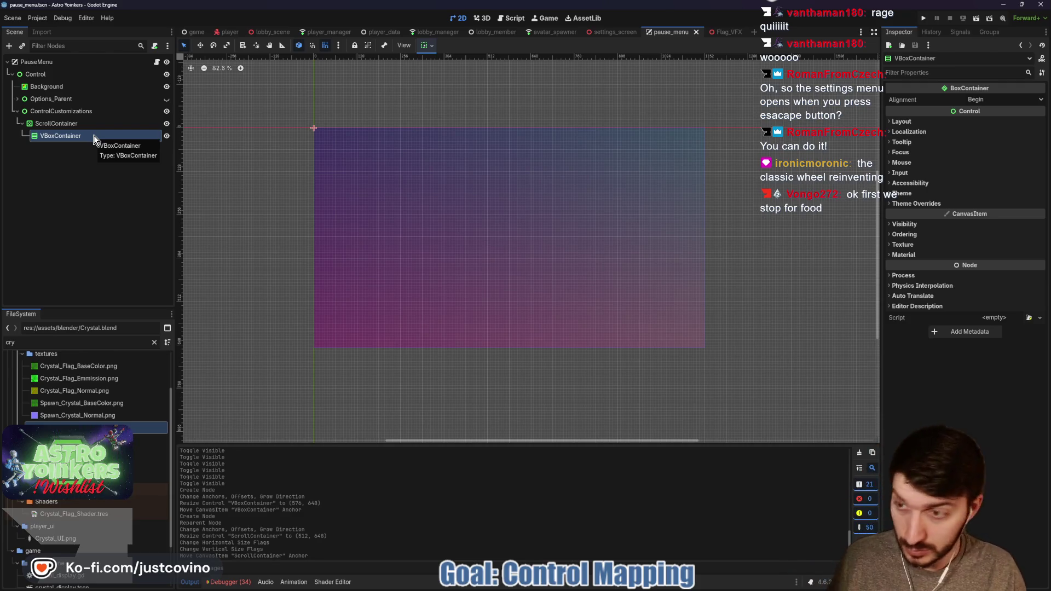
- Add an HBoxContainer child inside the VBoxContainer
key(ctrl+a)
text(hbox)
key(Return)
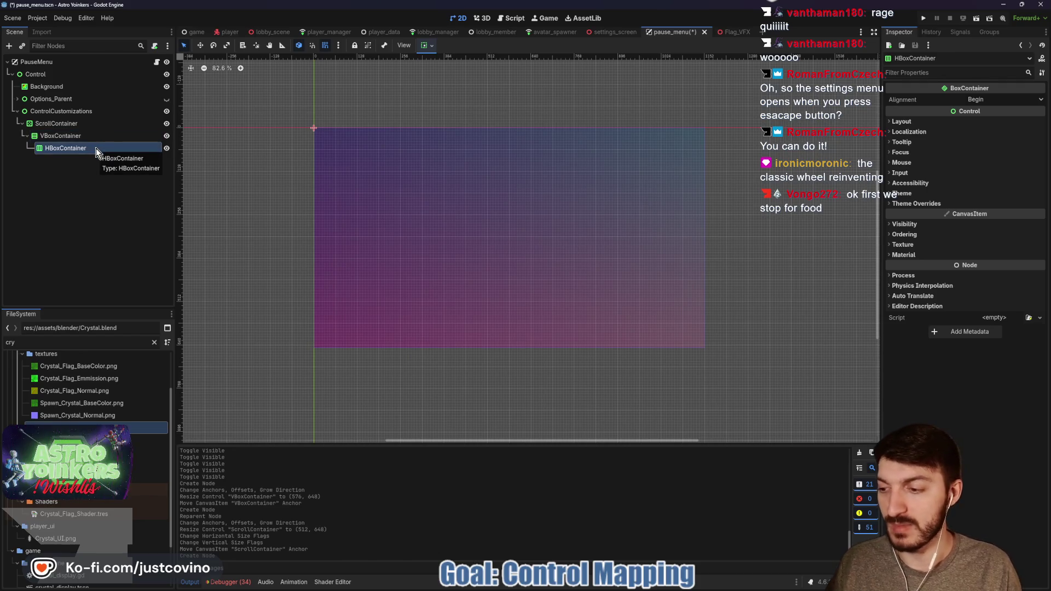
- Add a Label and a VSeparator as children of the HBoxContainer
key(ctrl+a)
text(label)
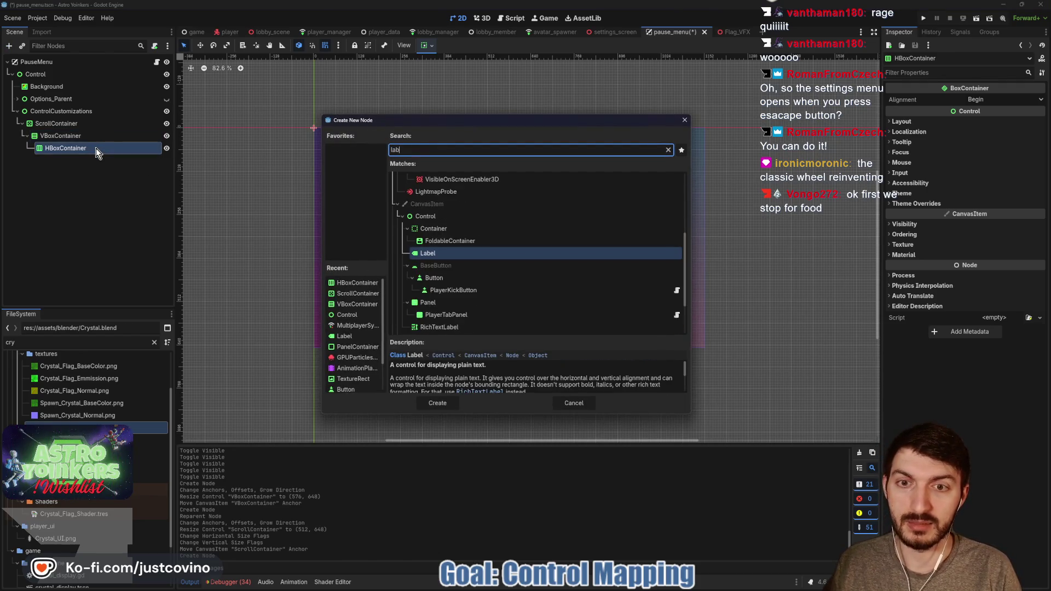
key(Return)
click(96, 147)
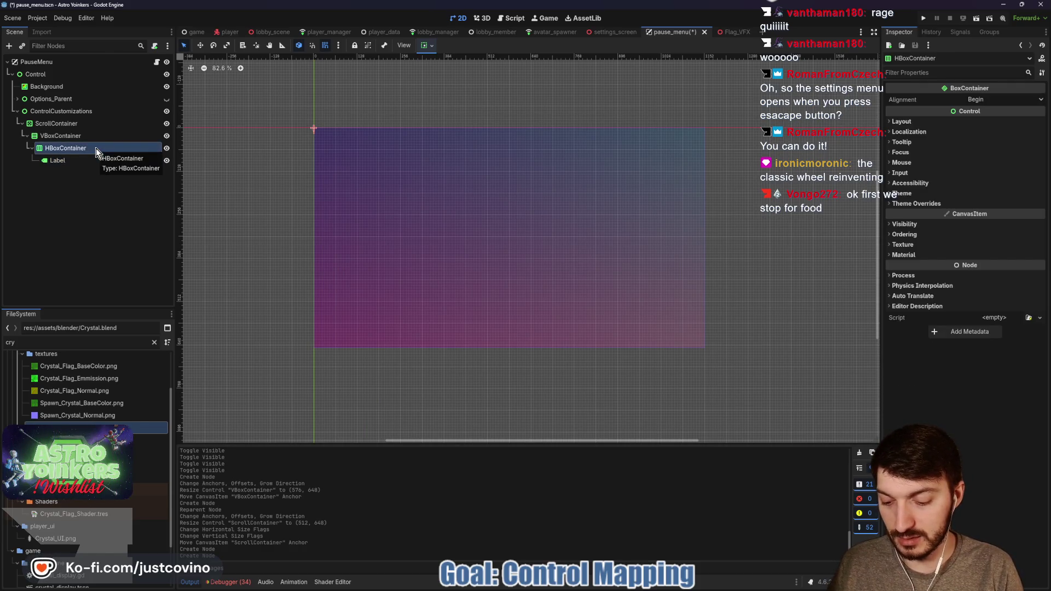
key(ctrl+a)
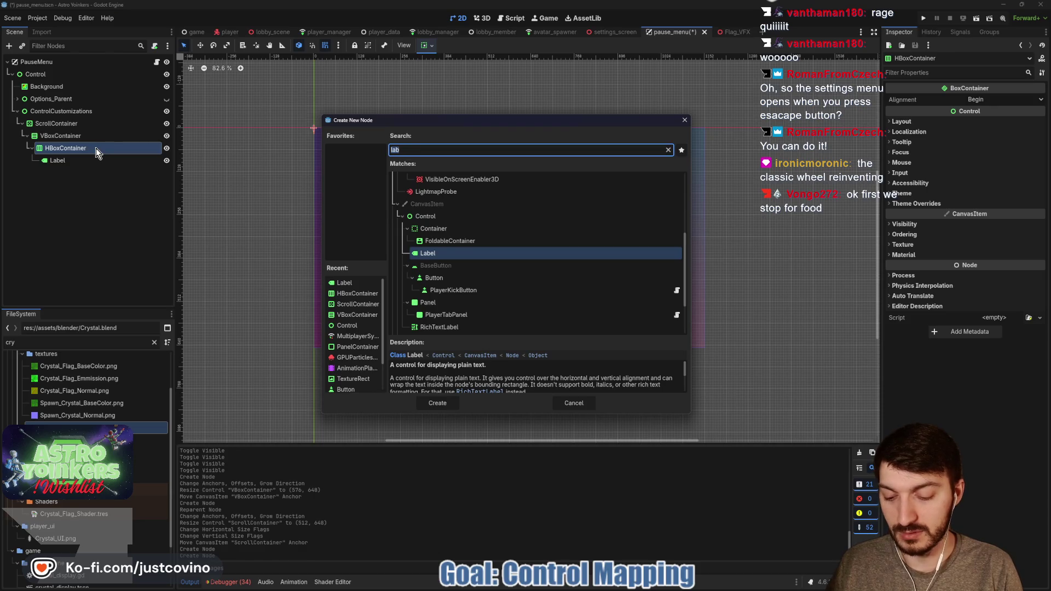
text(vsep)
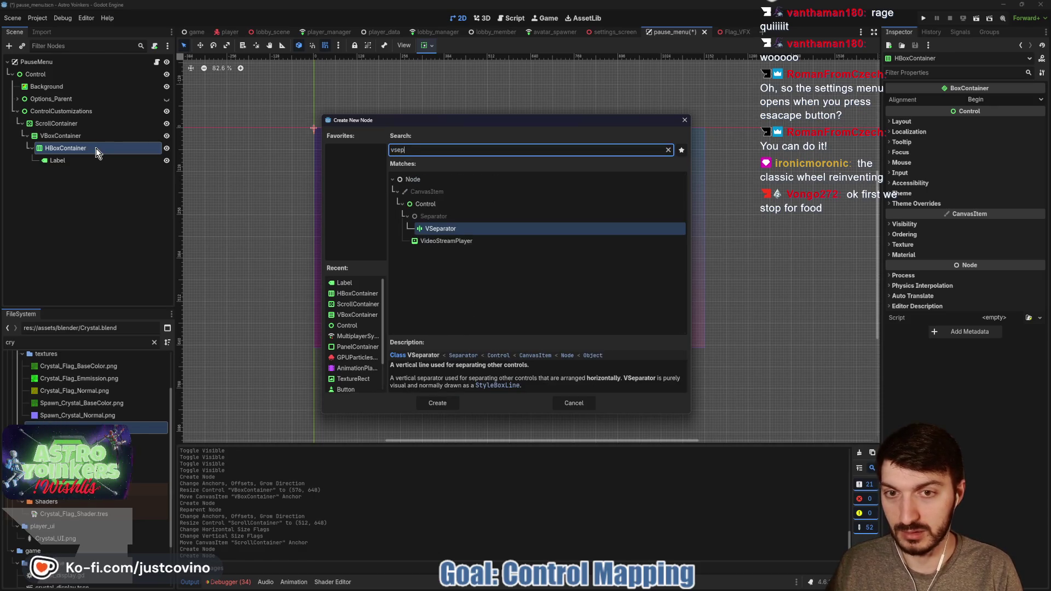
key(Return)
- Add a Button, a second VSeparator and Button2 to the HBoxContainer row
click(97, 148)
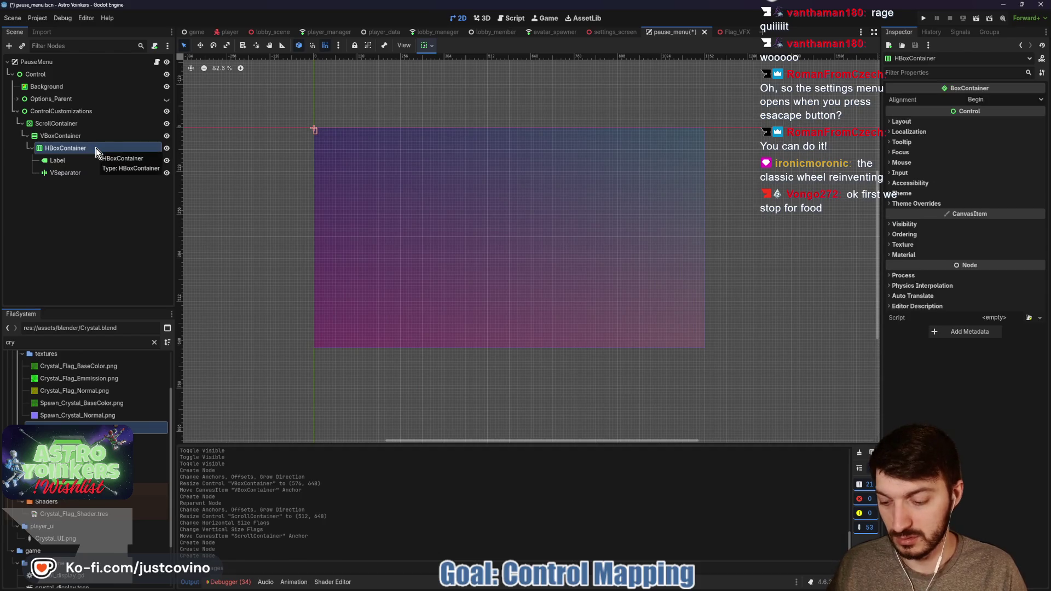
key(ctrl+a)
text(button)
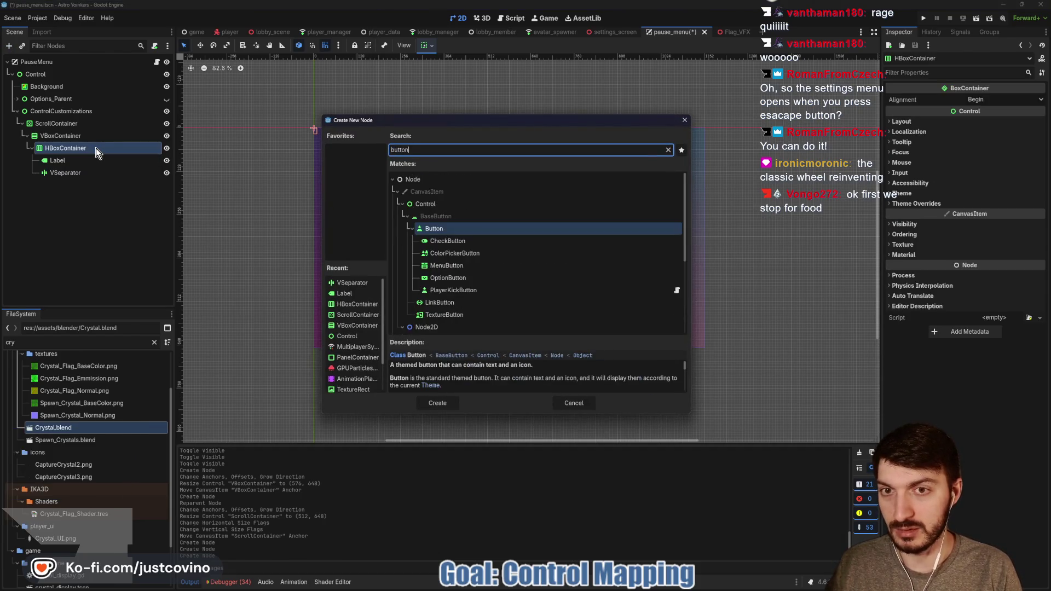
key(Return)
click(96, 147)
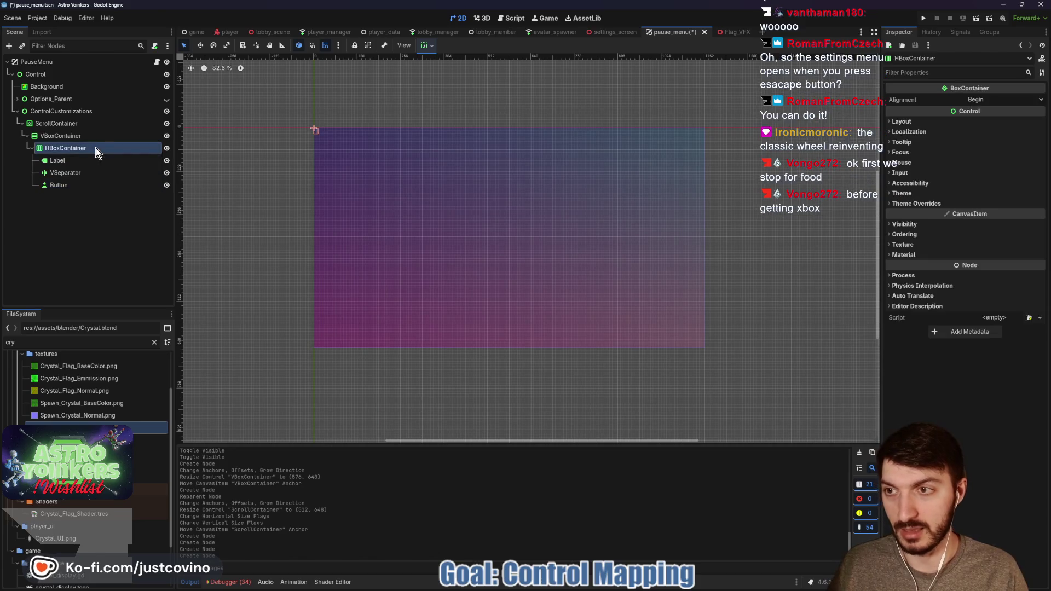
key(ctrl+a)
text(vsep)
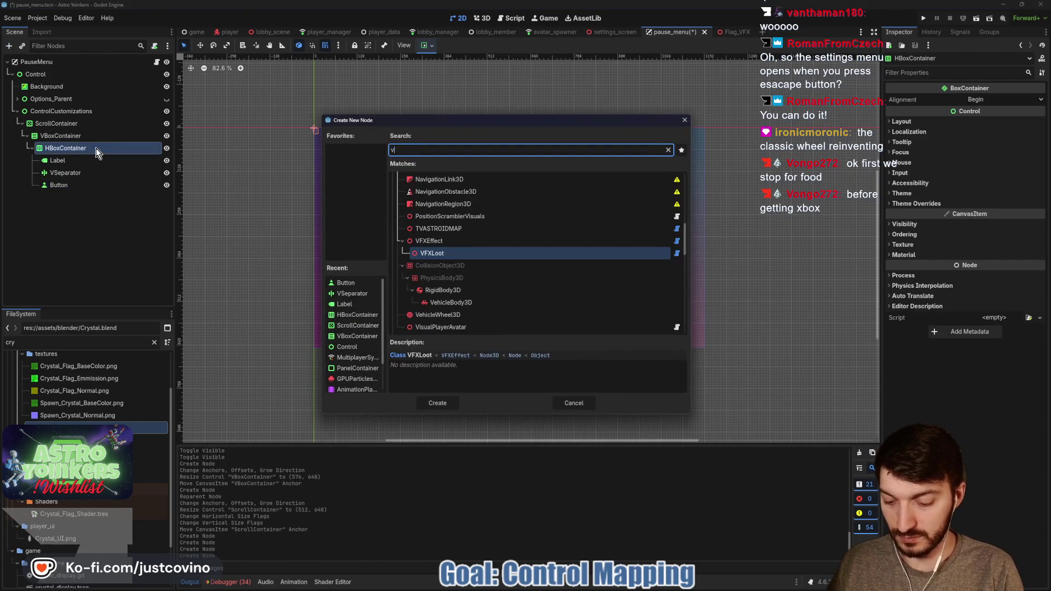
key(Return)
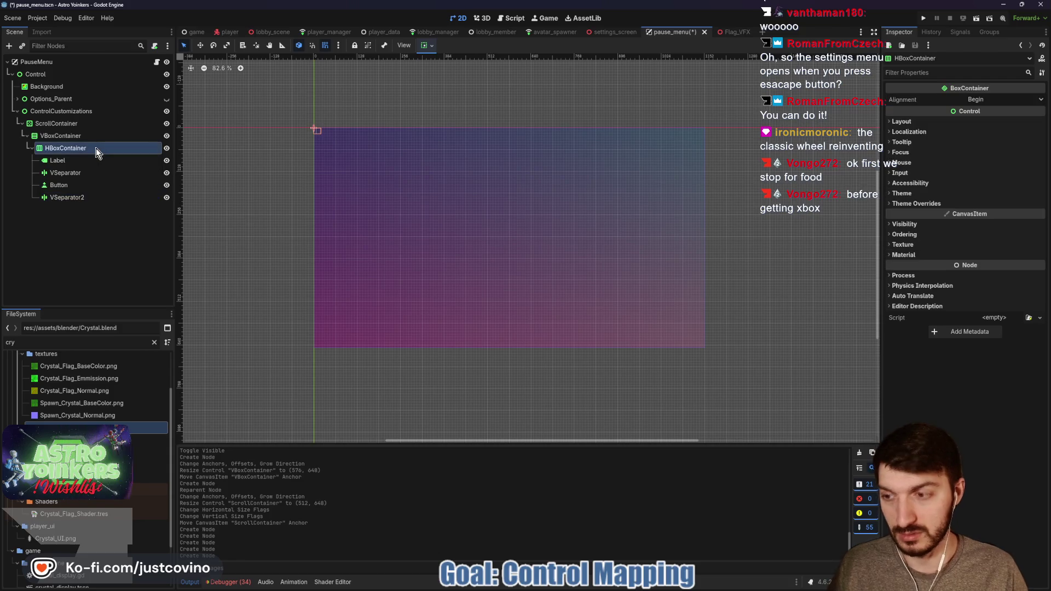
key(ctrl+a)
text(button)
key(Return)
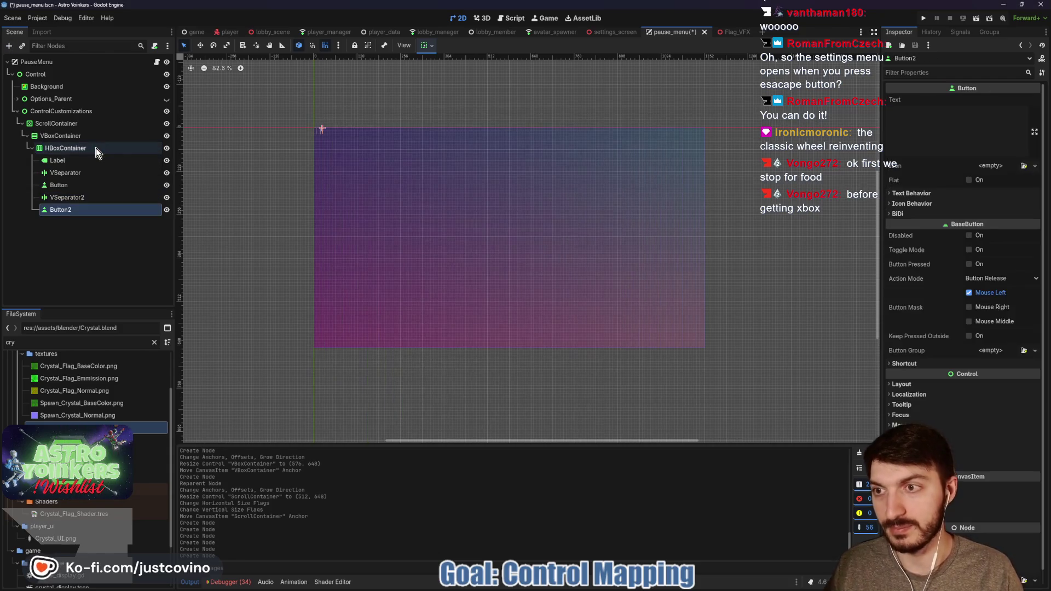
- Set the HBoxContainer row to fill horizontally
click(66, 147)
click(426, 46)
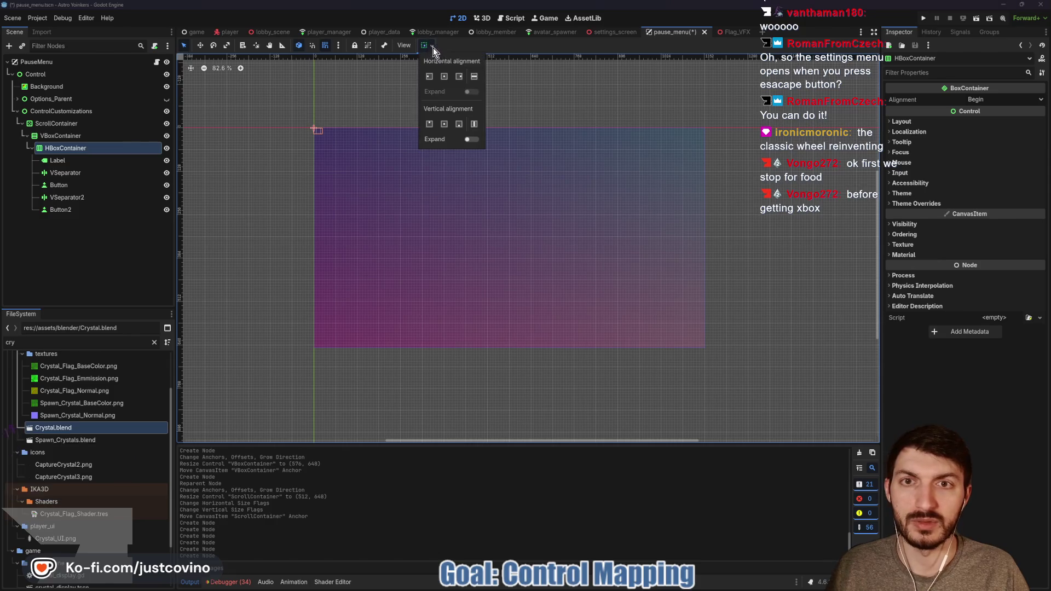
click(474, 78)
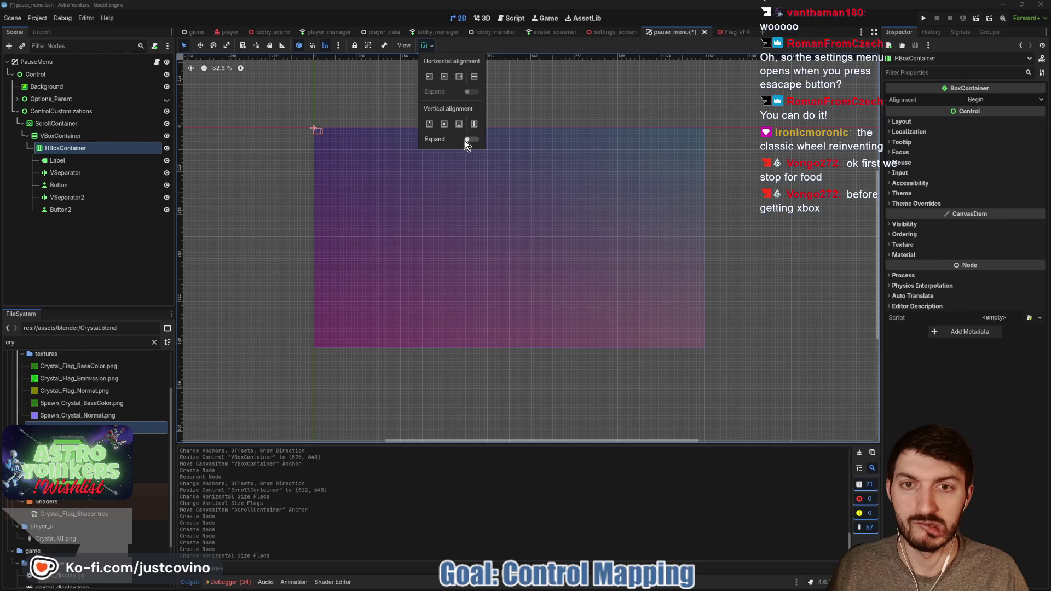
double_click(474, 79)
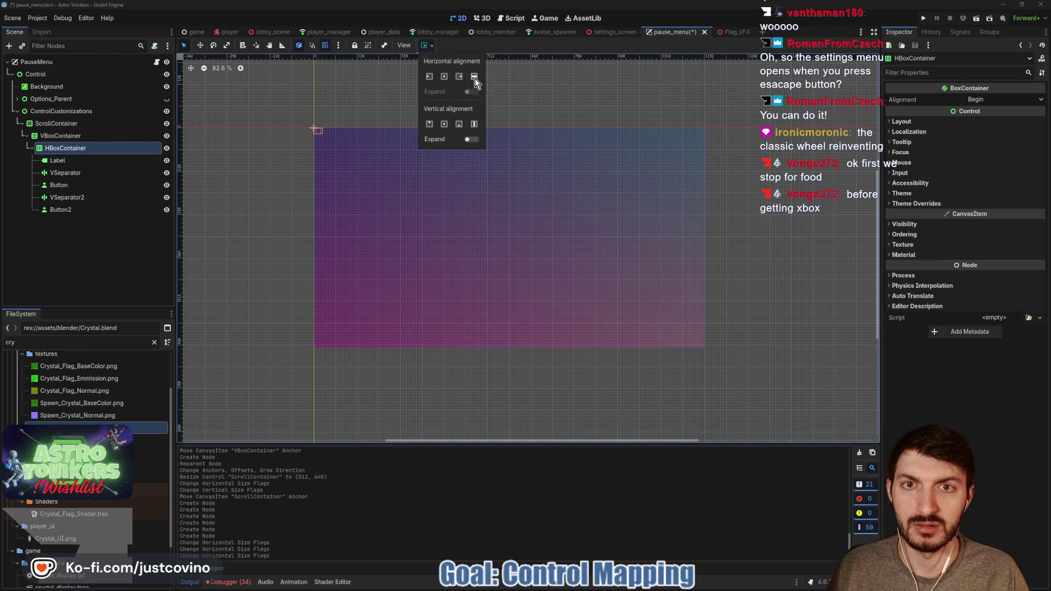
click(430, 48)
- Make the VBoxContainer fill and expand both horizontally and vertically
click(77, 137)
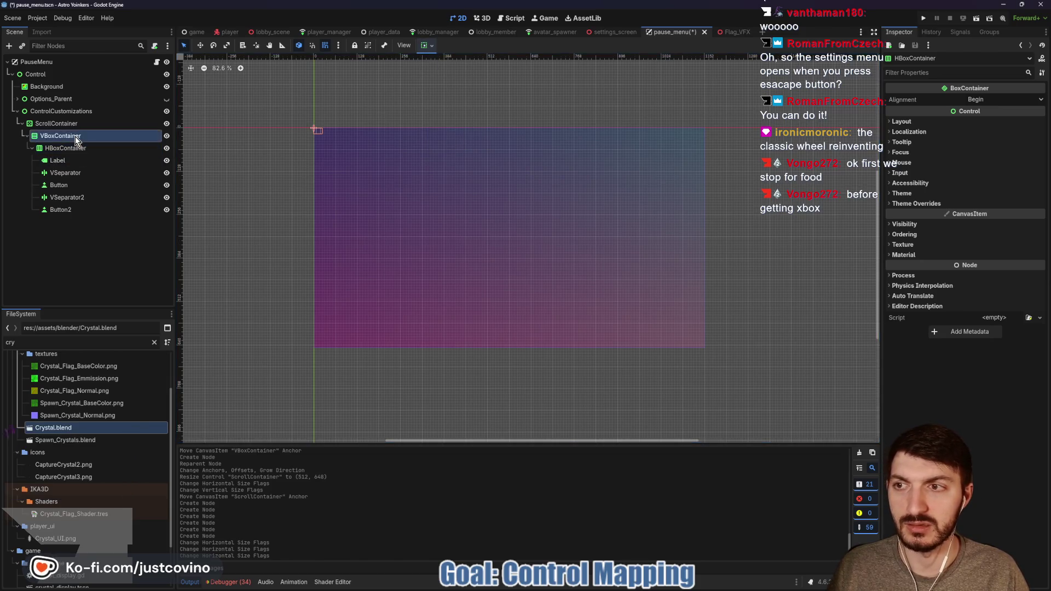
click(429, 48)
click(474, 77)
click(474, 124)
click(471, 139)
click(470, 92)
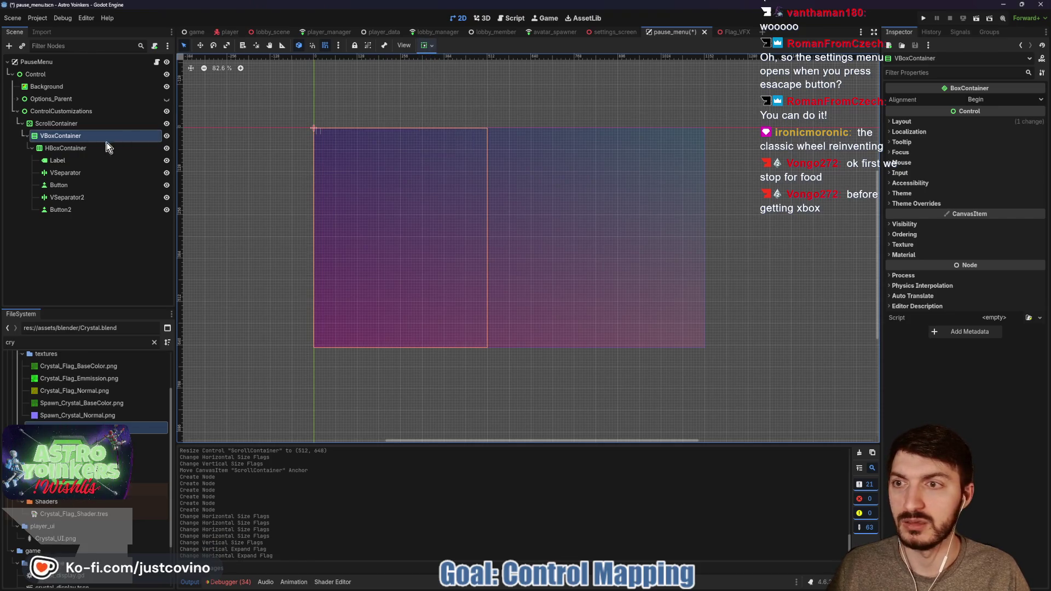
- Reapply the HBoxContainer row's horizontal fill sizing flags
click(66, 149)
click(429, 49)
click(474, 78)
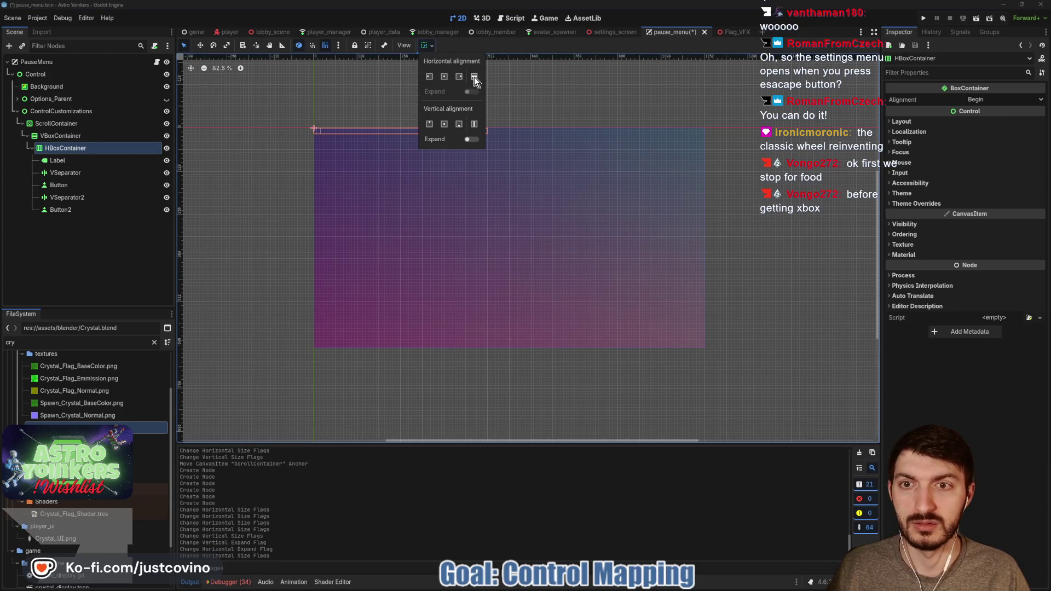
click(474, 79)
click(475, 78)
click(474, 79)
click(474, 78)
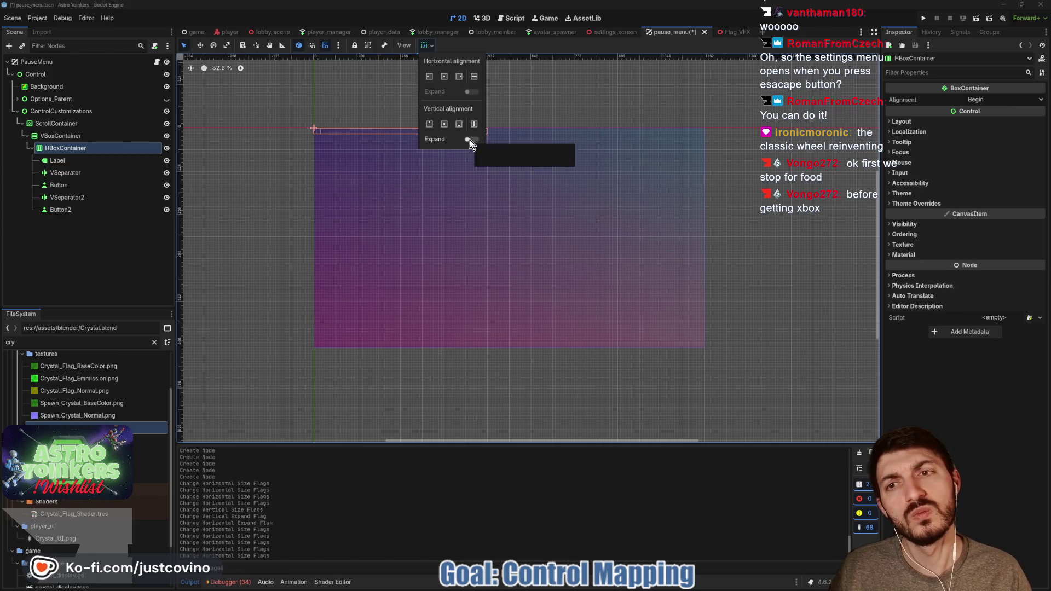
click(431, 47)
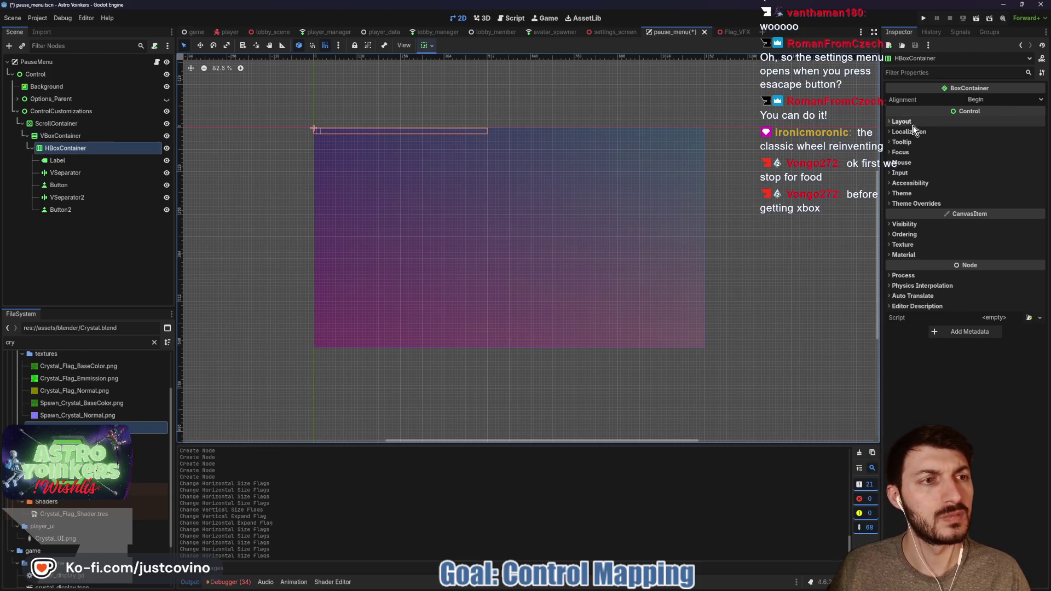
- Set the row's Layout custom minimum height, entering 25 and then 100
click(938, 122)
click(925, 220)
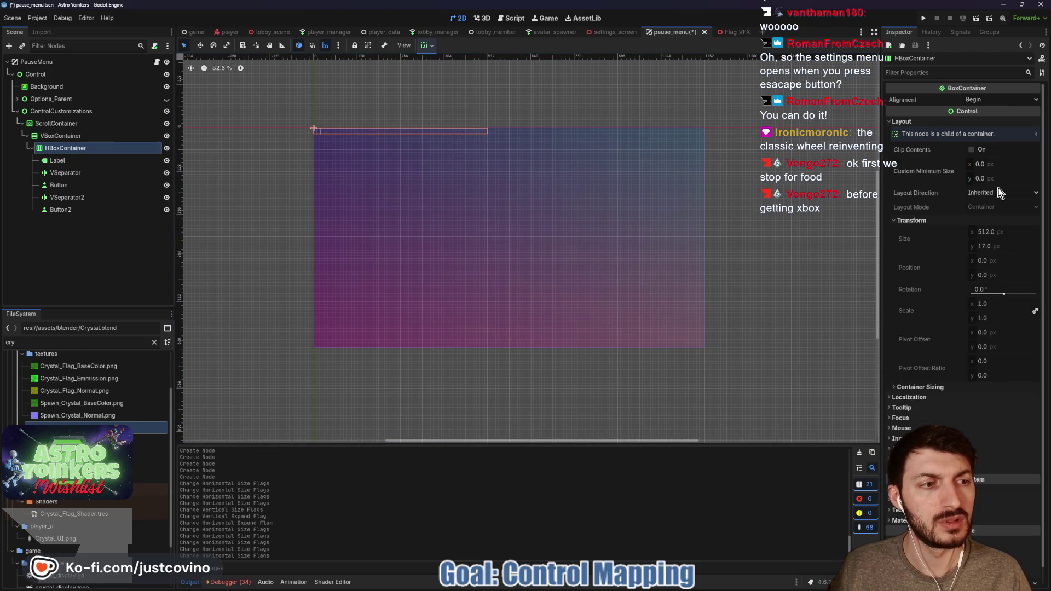
click(988, 179)
text(25)
key(Return)
key(Return)
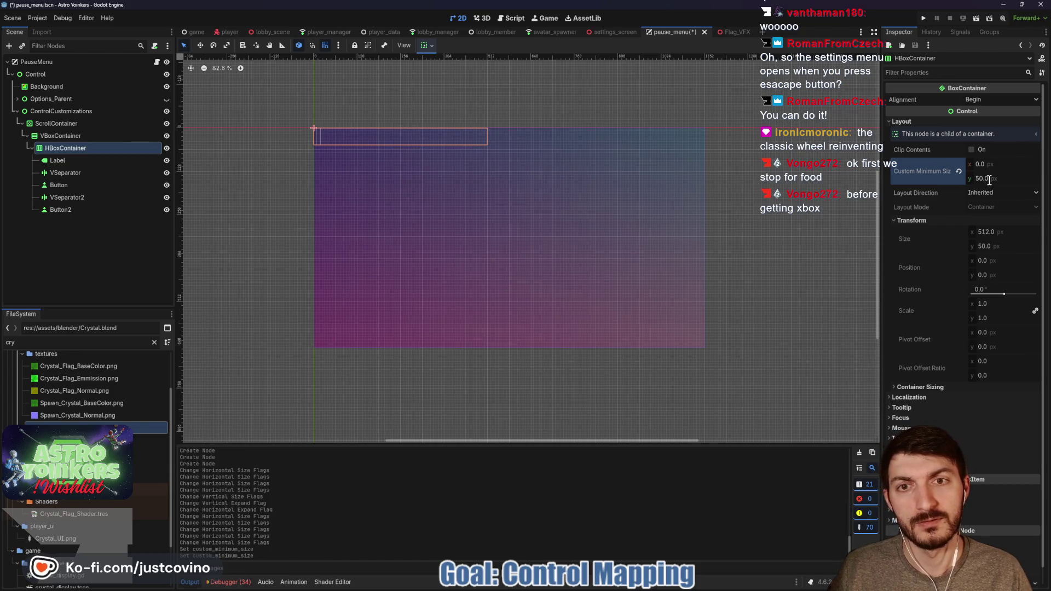
click(989, 179)
text(100)
key(Return)
key(Return)
click(315, 134)
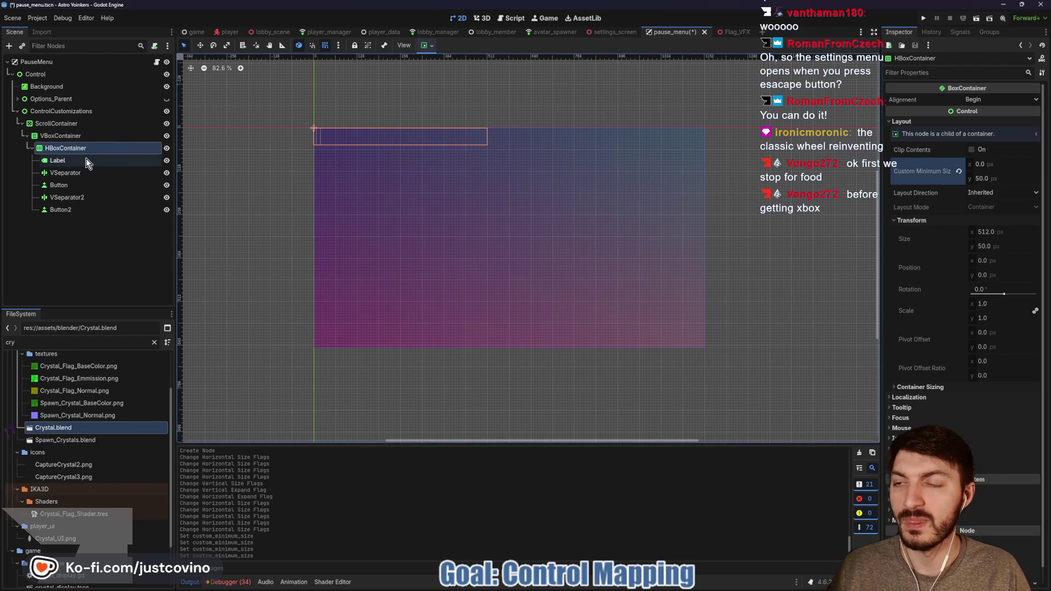
- Replace the Label's text with 'Move Forward:' in the Inspector
click(937, 126)
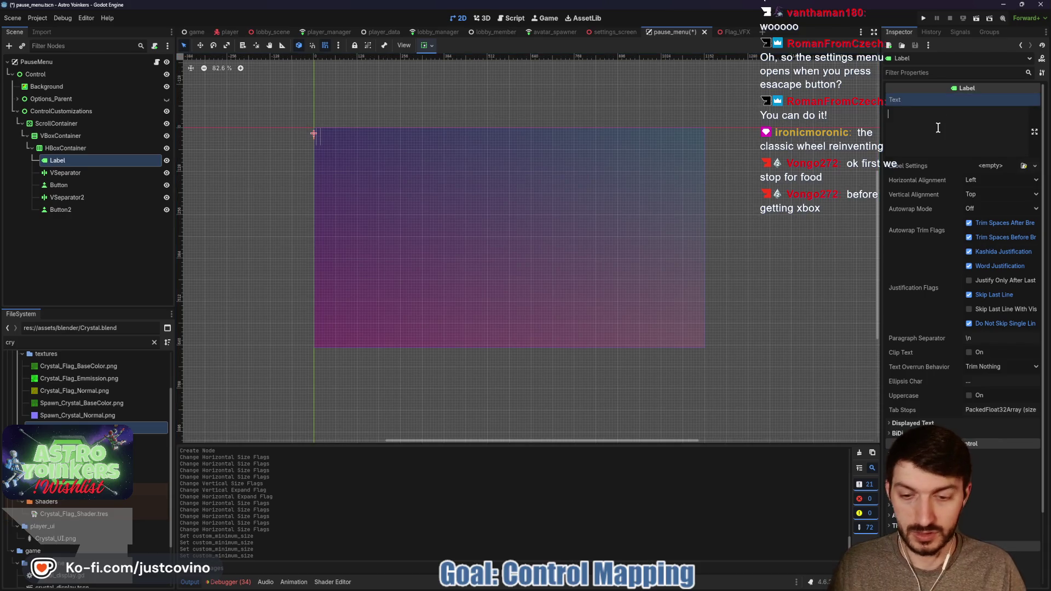
text(Fl)
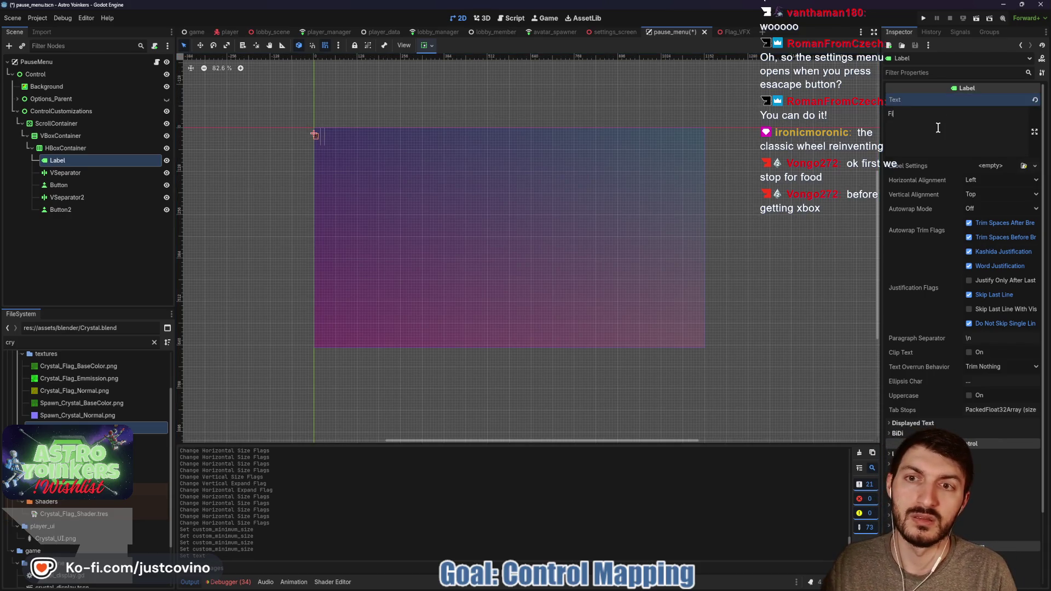
key(BackSpace)
text(Button)
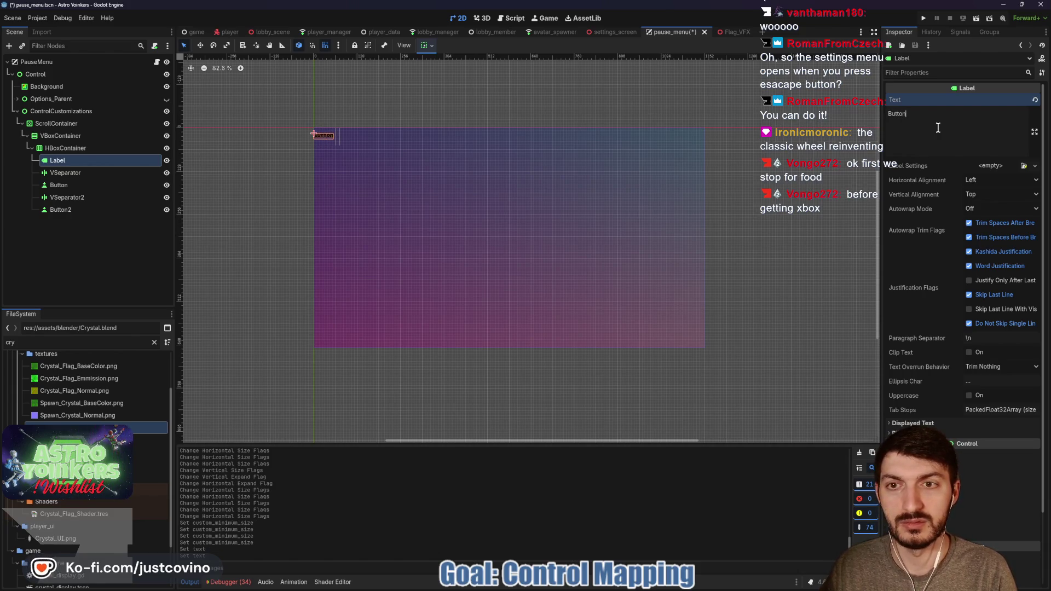
key(ctrl+a)
key(BackSpace)
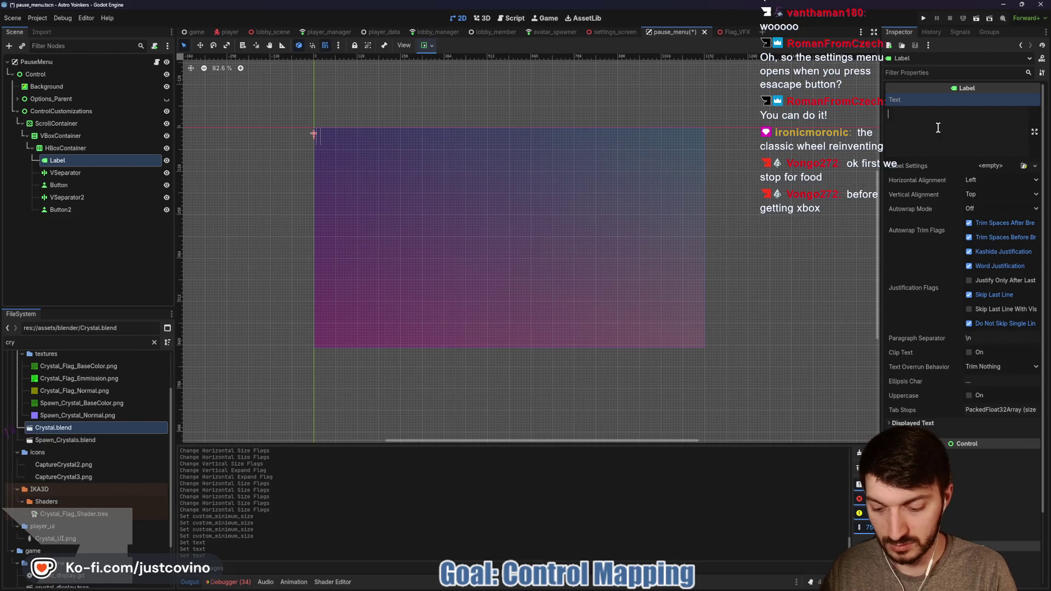
text(Move)
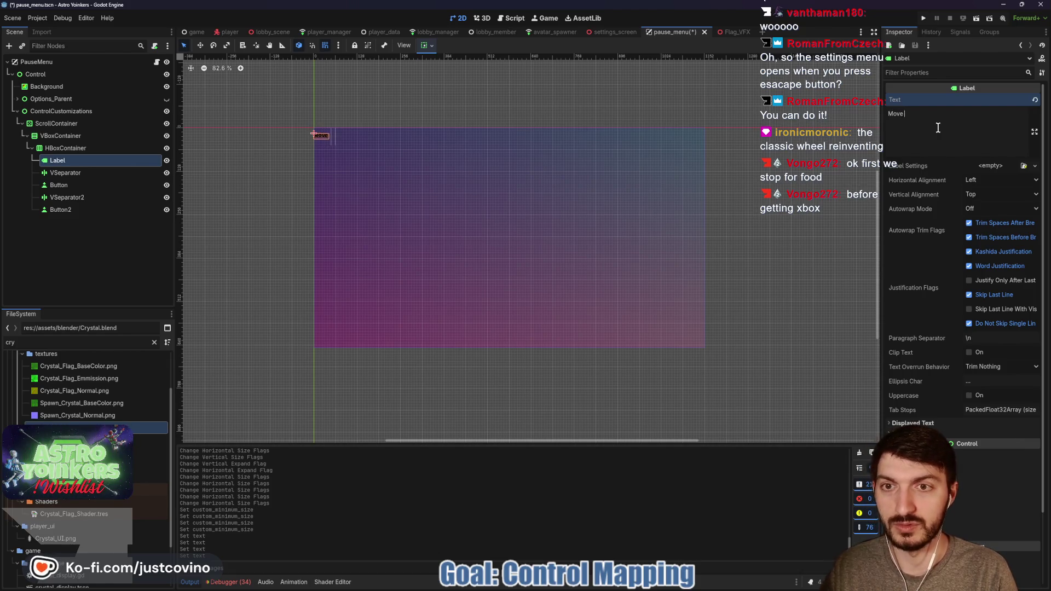
text( Forward:)
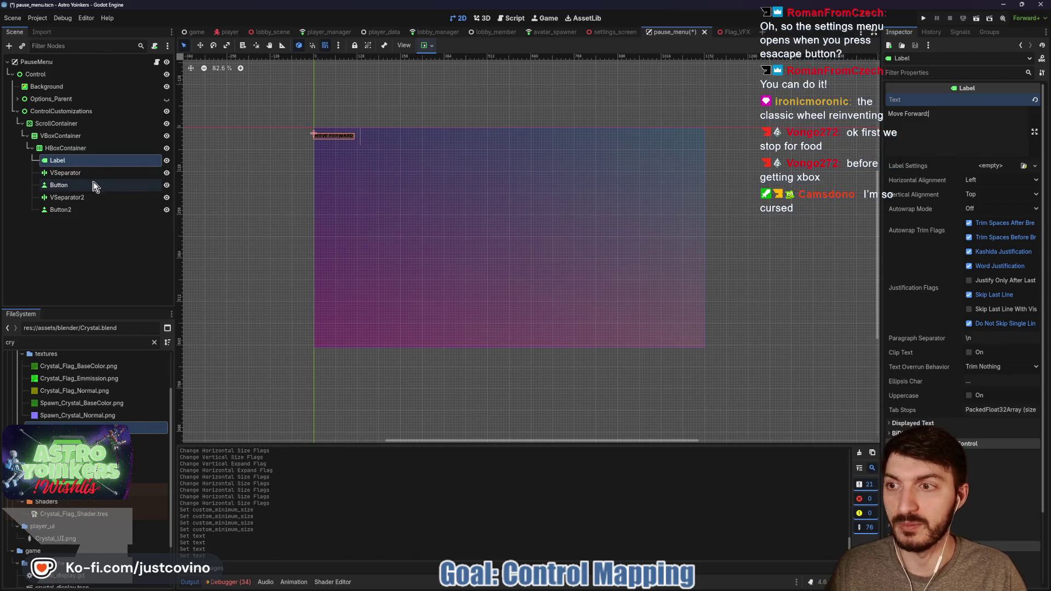
click(58, 185)
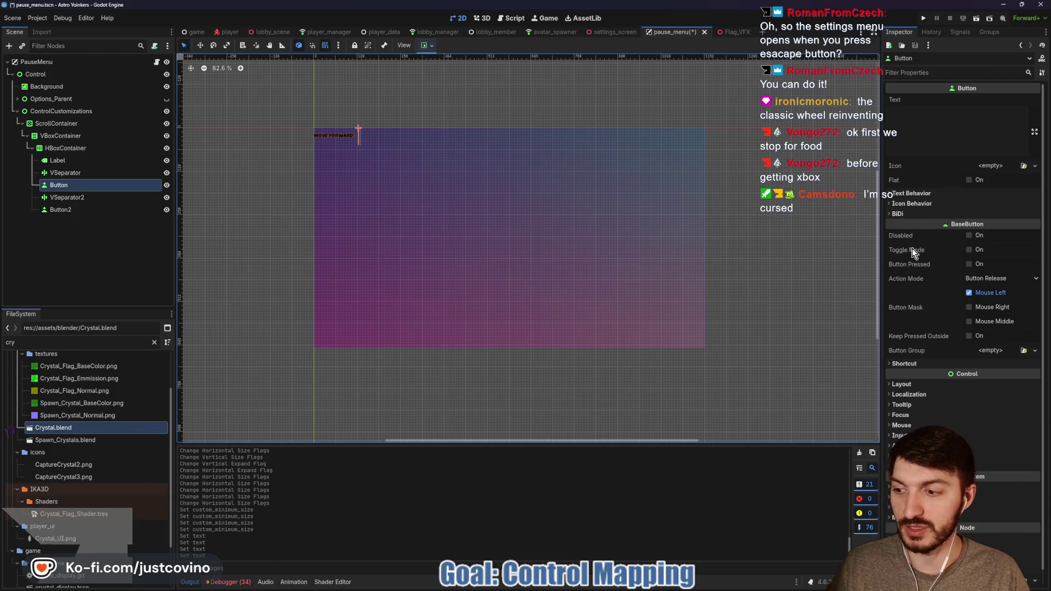
- Give the first key-binding Button a 100 × 50 custom minimum size
mouse_move(912, 248)
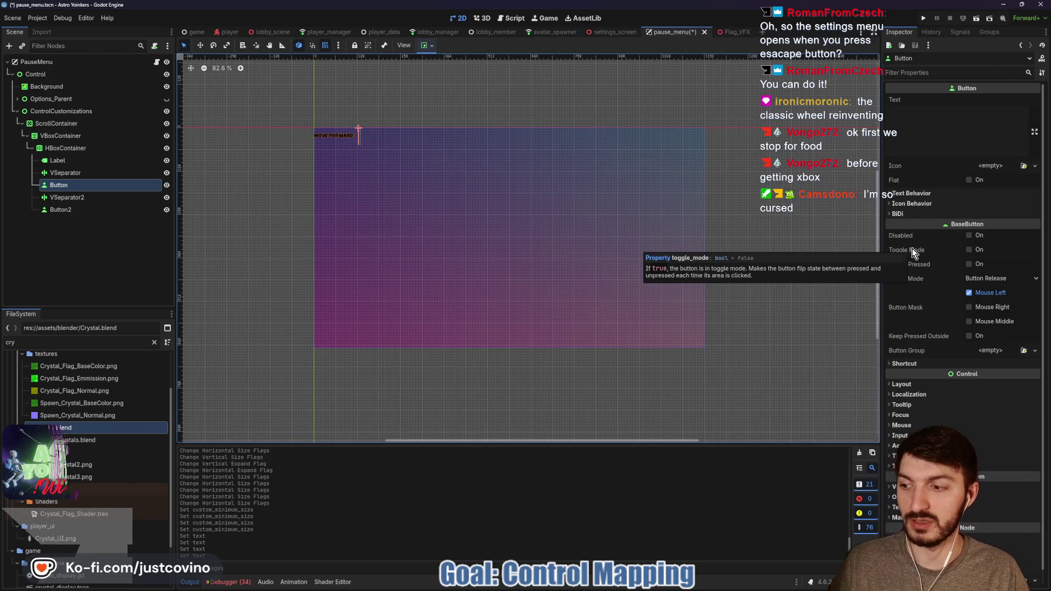
click(931, 383)
click(1001, 425)
text(50)
key(Tab)
text(50)
key(Return)
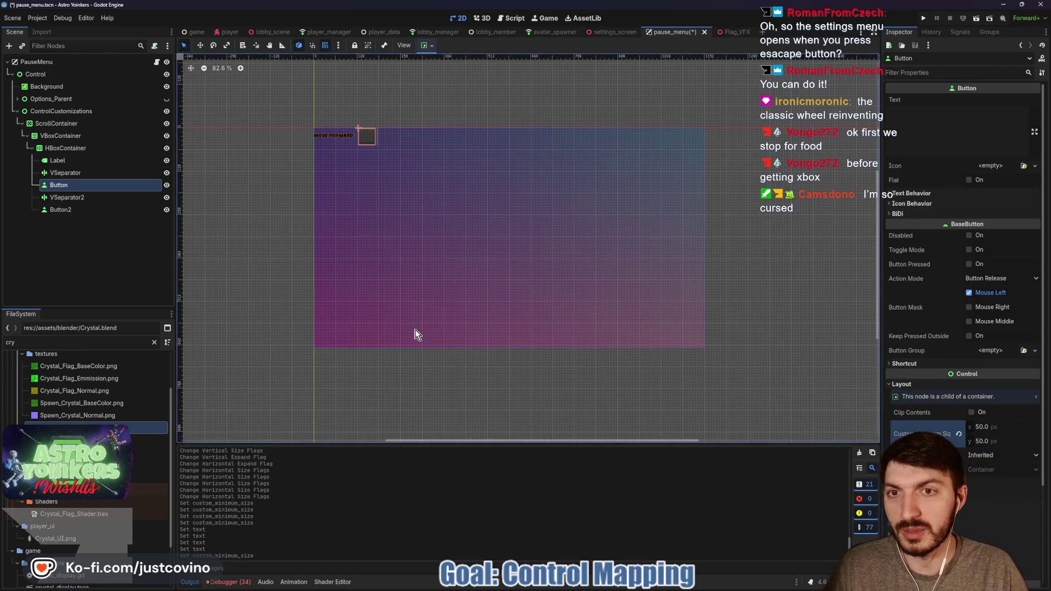
click(985, 426)
text(100)
key(Return)
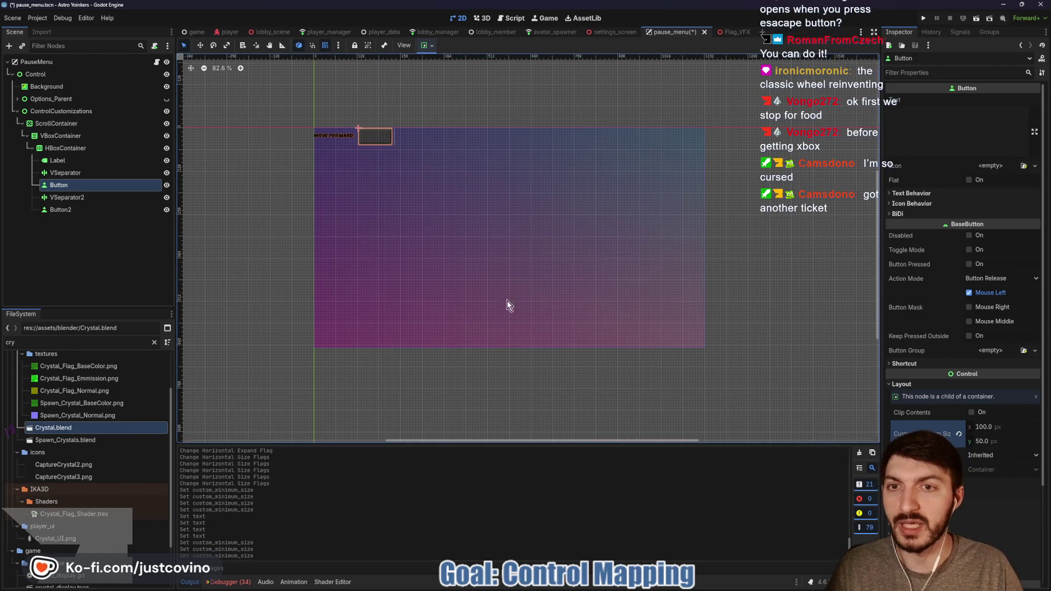
- Give Button2 a 100 × 50 custom minimum size
click(82, 210)
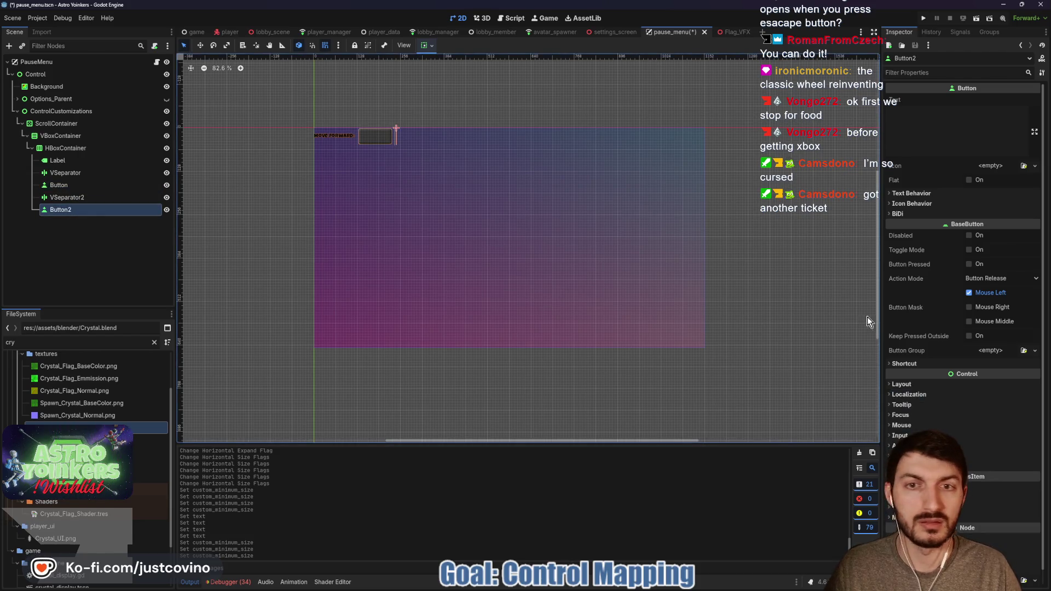
click(985, 427)
text(100)
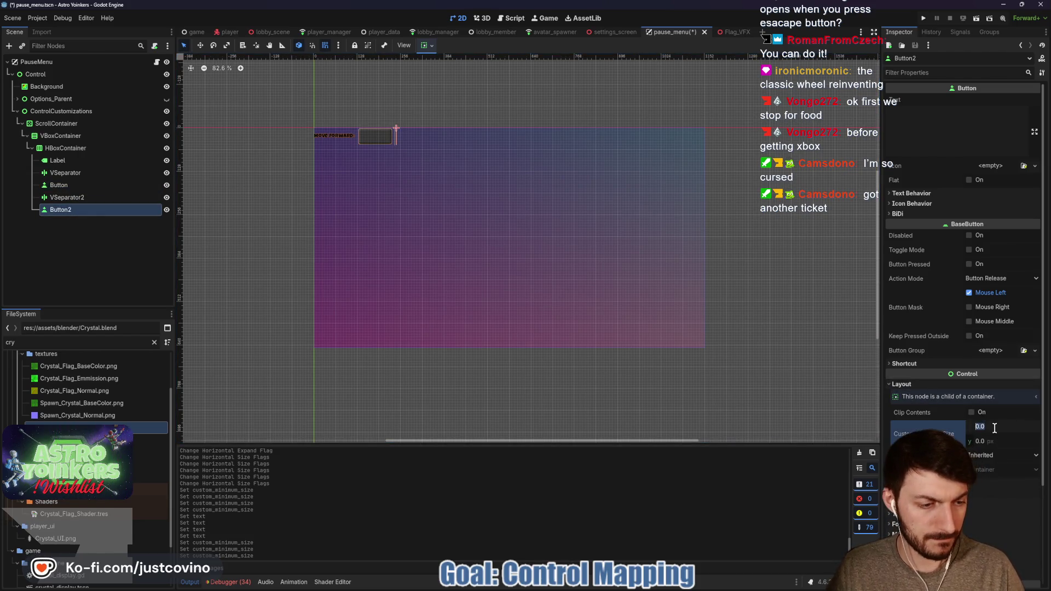
key(Tab)
text(50)
key(Return)
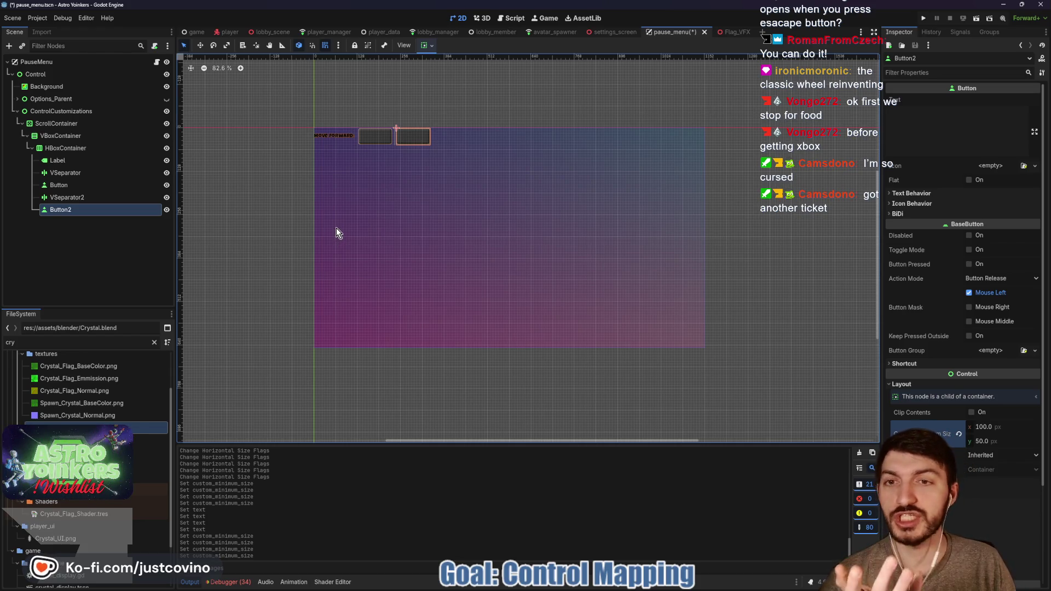
- Set the first button's text to 'W'
click(78, 187)
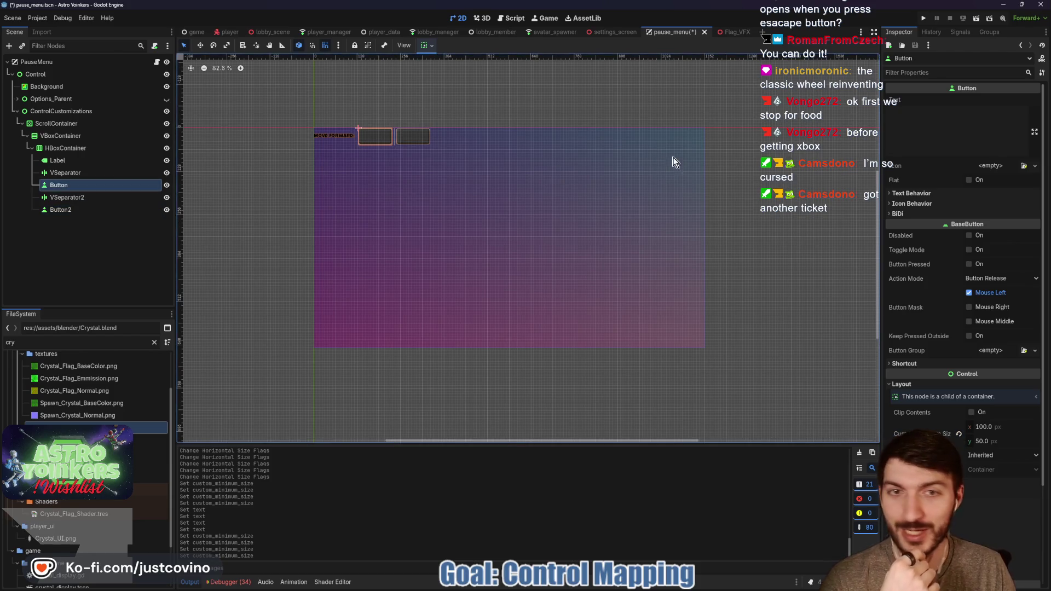
click(952, 132)
text(W)
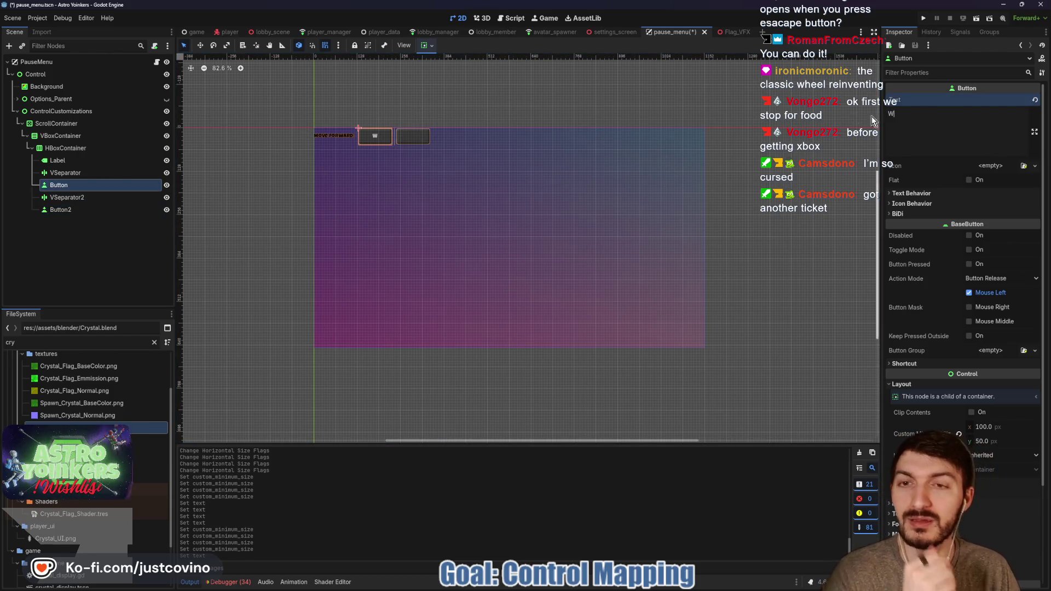
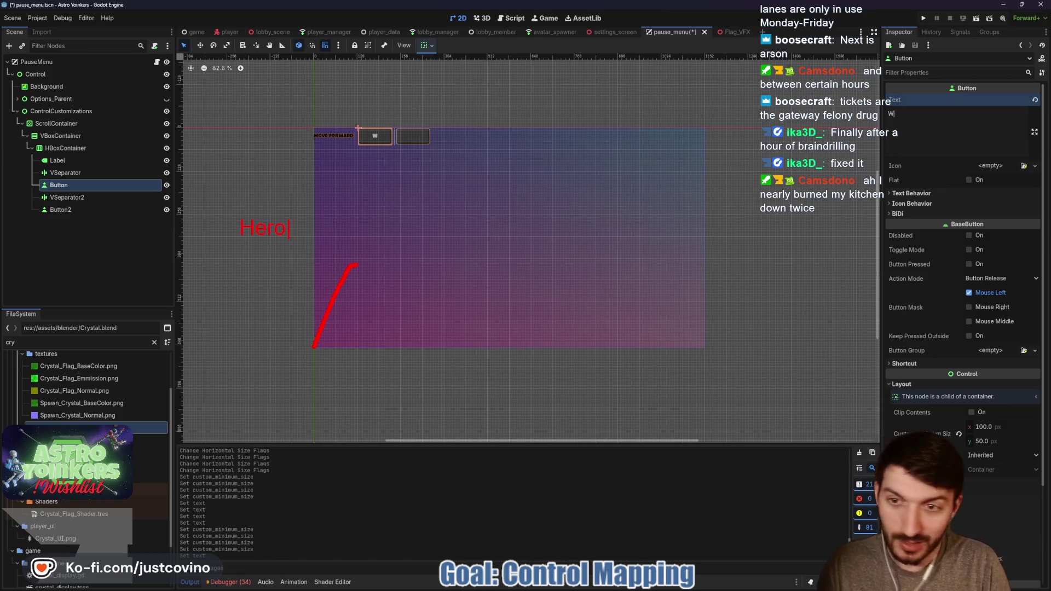
- Enter the text 'Best' and drag-adjust elements of the pause menu layout
key(Return)
text(Best)
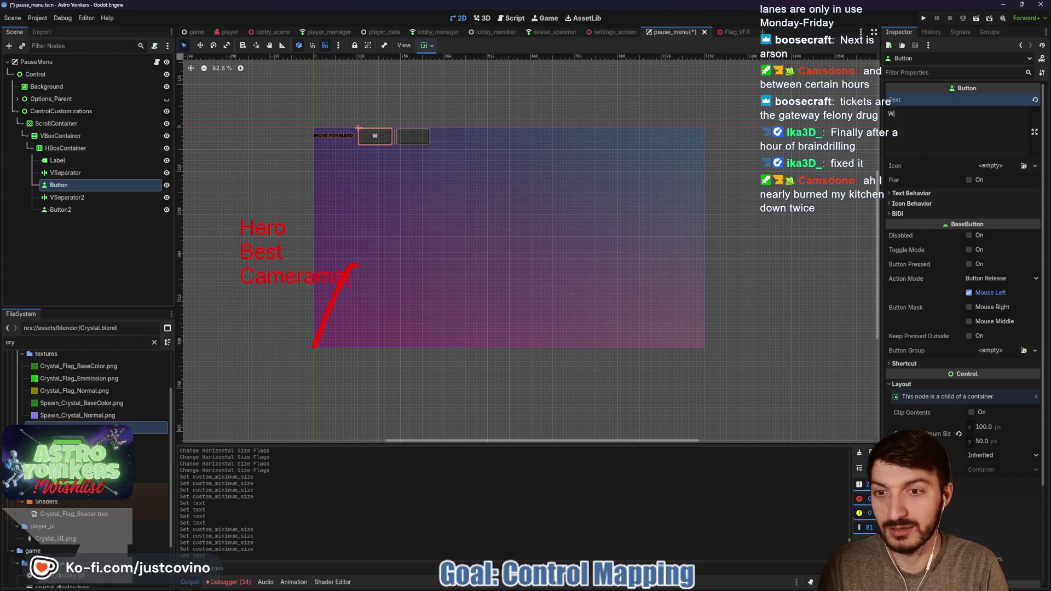
drag(356, 266, 360, 265)
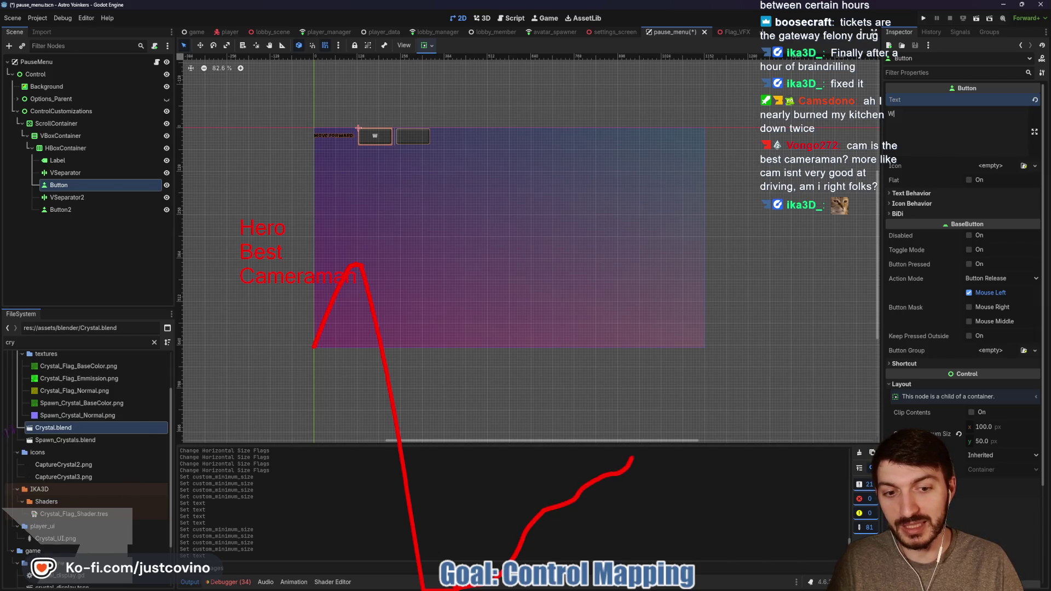
drag(668, 424, 682, 344)
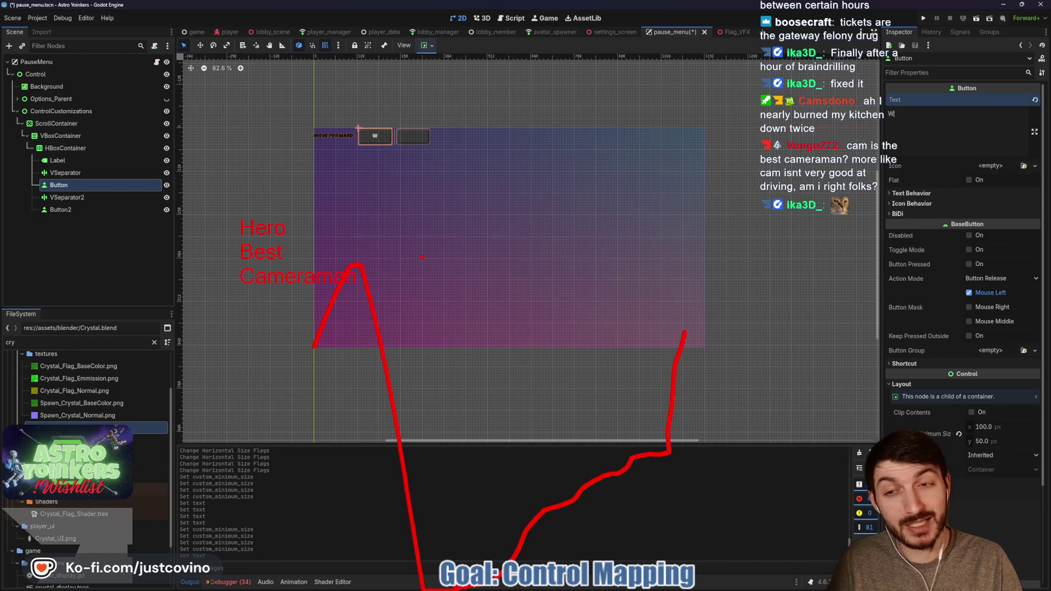
mouse_move(684, 331)
mouse_down()
mouse_move(722, 421)
mouse_move(747, 590)
mouse_up()
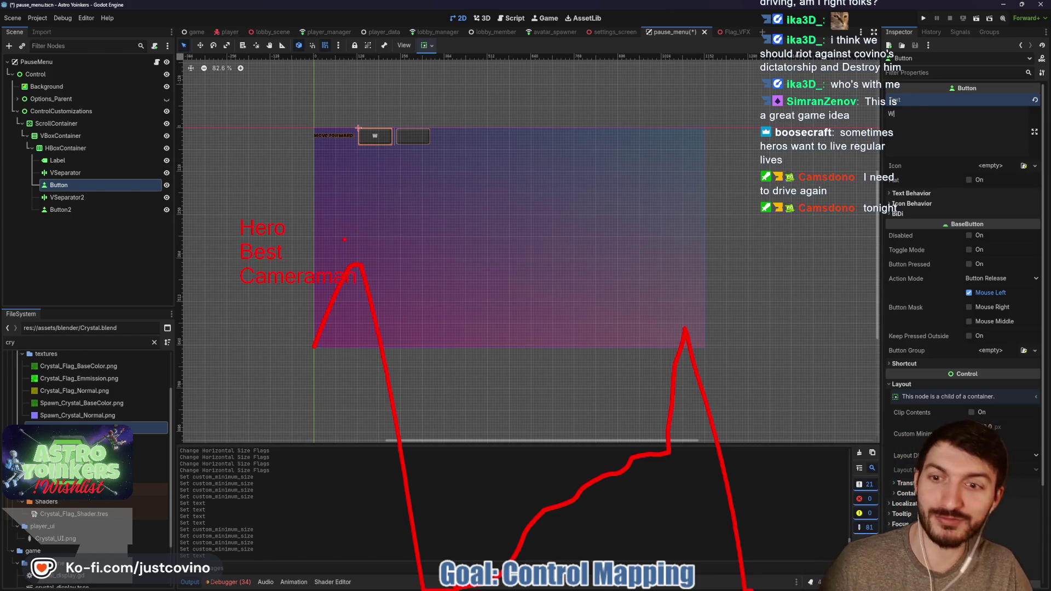
- Select the Move Forward label, save the pause menu scene, and fetch origin in GitHub Desktop
scroll(336, 190, up, 2)
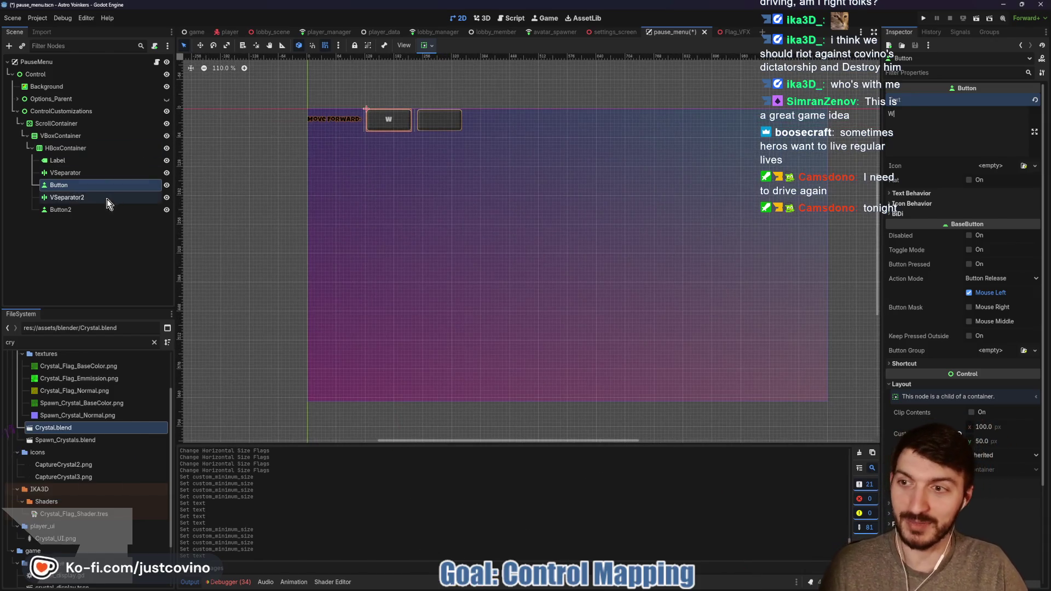
click(74, 158)
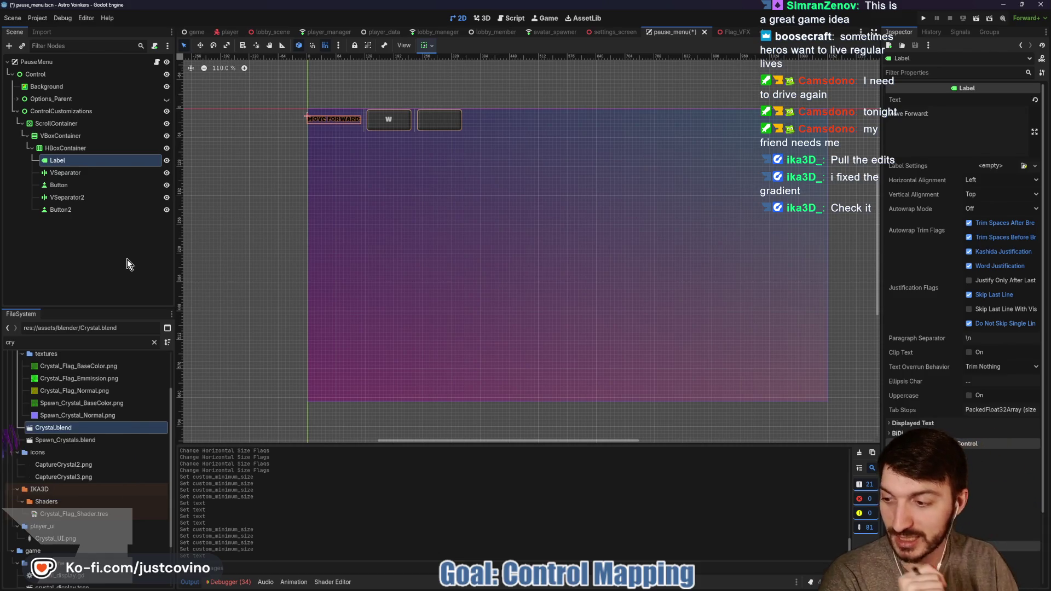
key(ctrl+s)
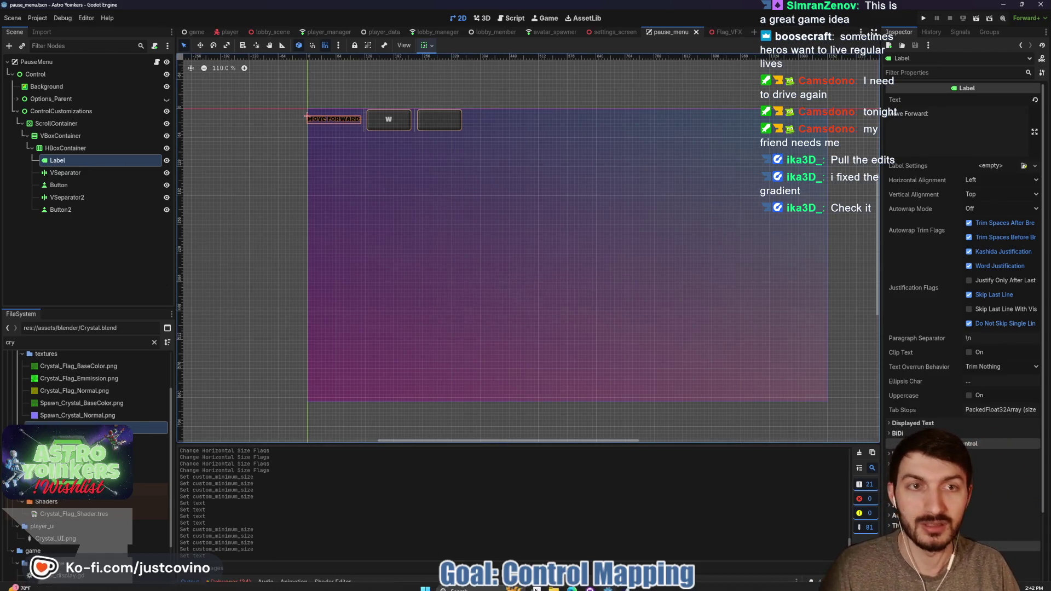
click(596, 588)
click(568, 126)
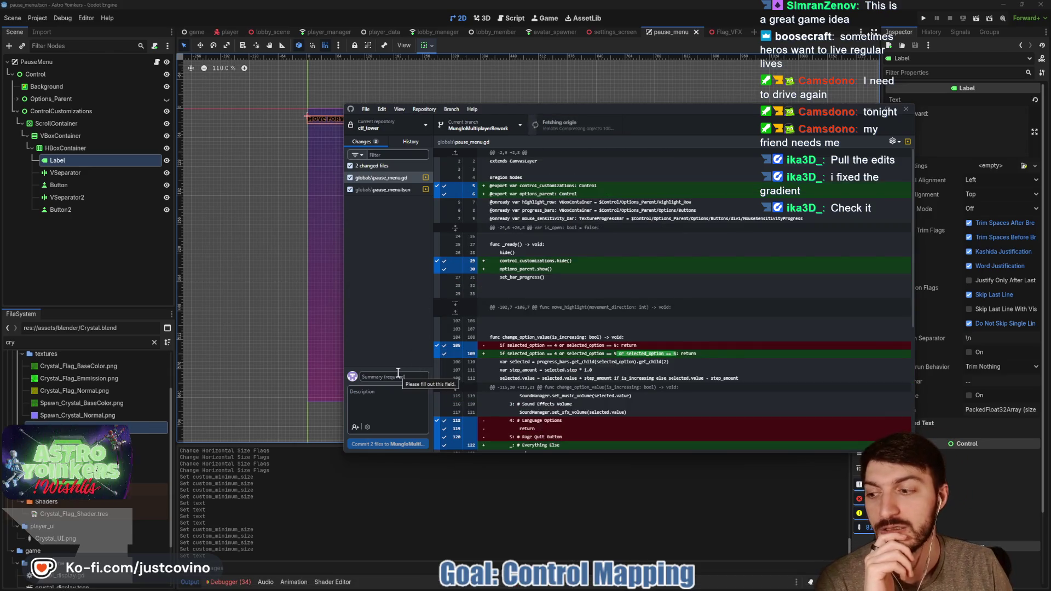
- Pull the new origin commits, then return to Godot's files-modified prompt
click(558, 125)
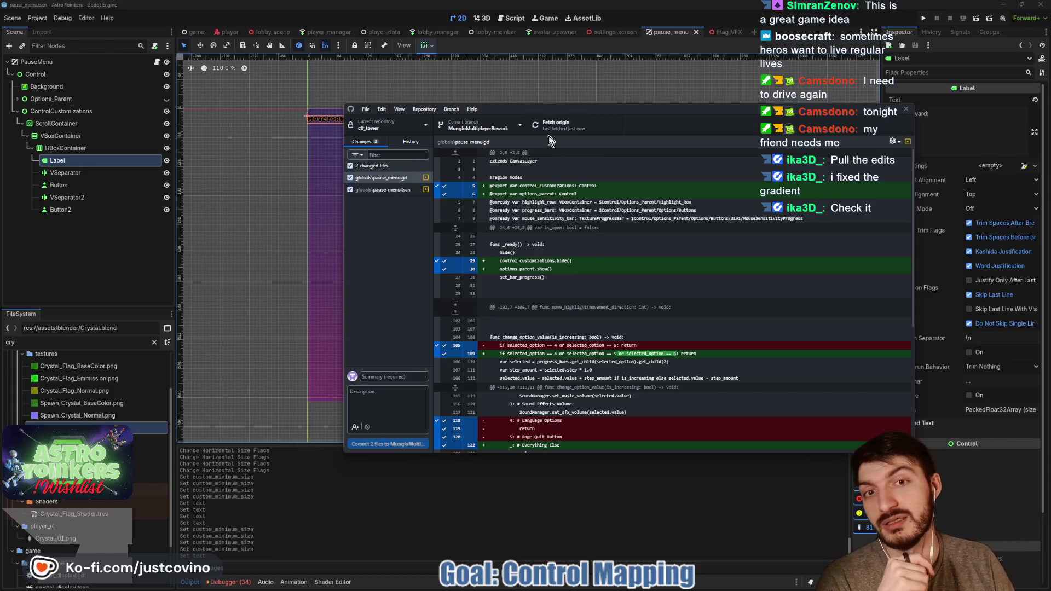
key(alt+Tab)
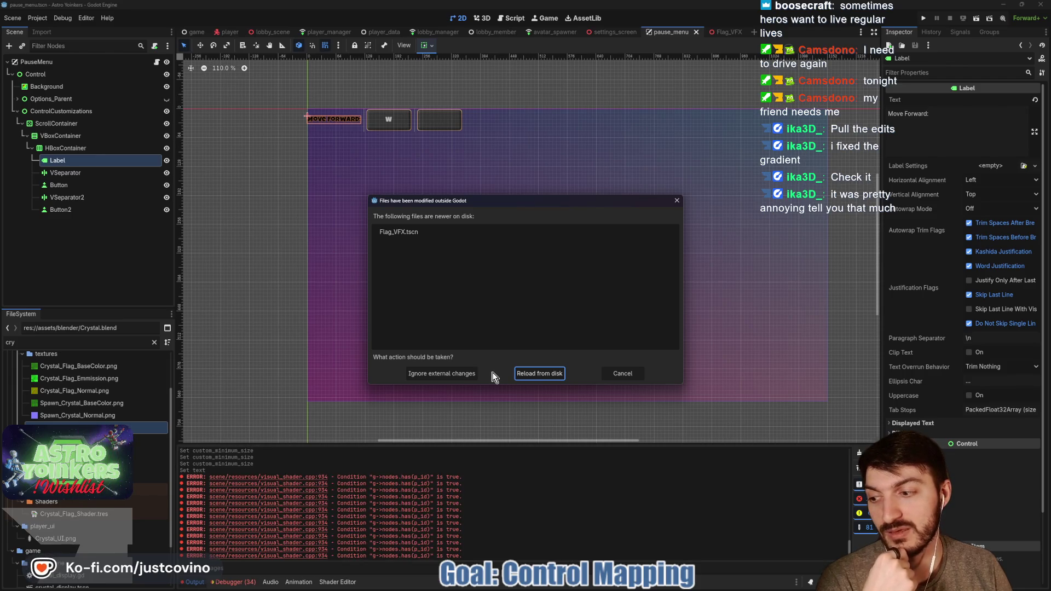
- Reload Flag_VFX.tscn from disk, save, and open the Flag_VFX scene
click(539, 373)
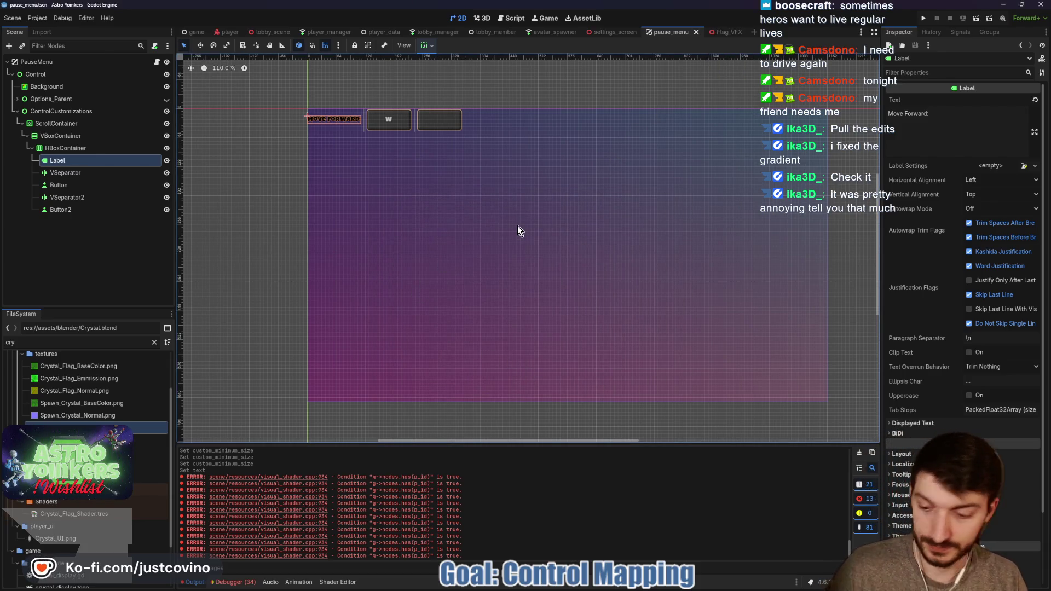
key(ctrl+s)
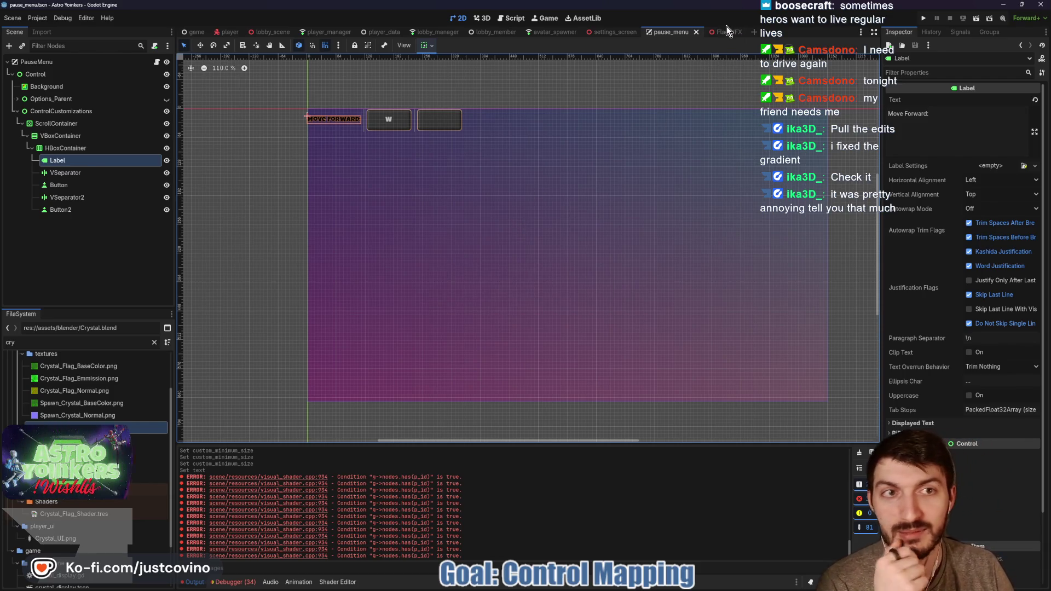
click(725, 31)
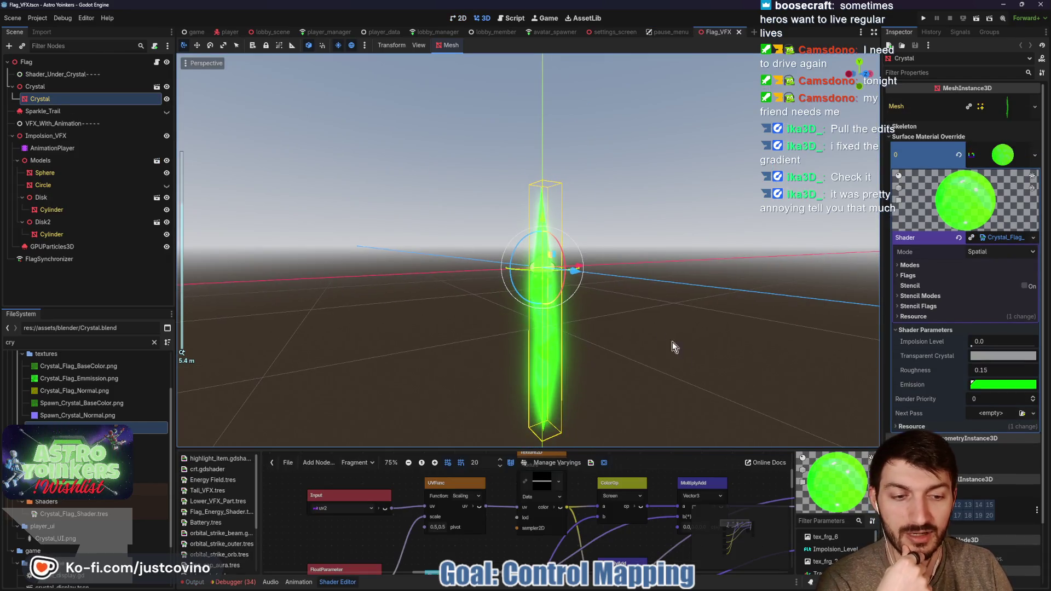
mouse_move(972, 346)
mouse_down()
mouse_move(1020, 346)
mouse_move(931, 348)
mouse_up()
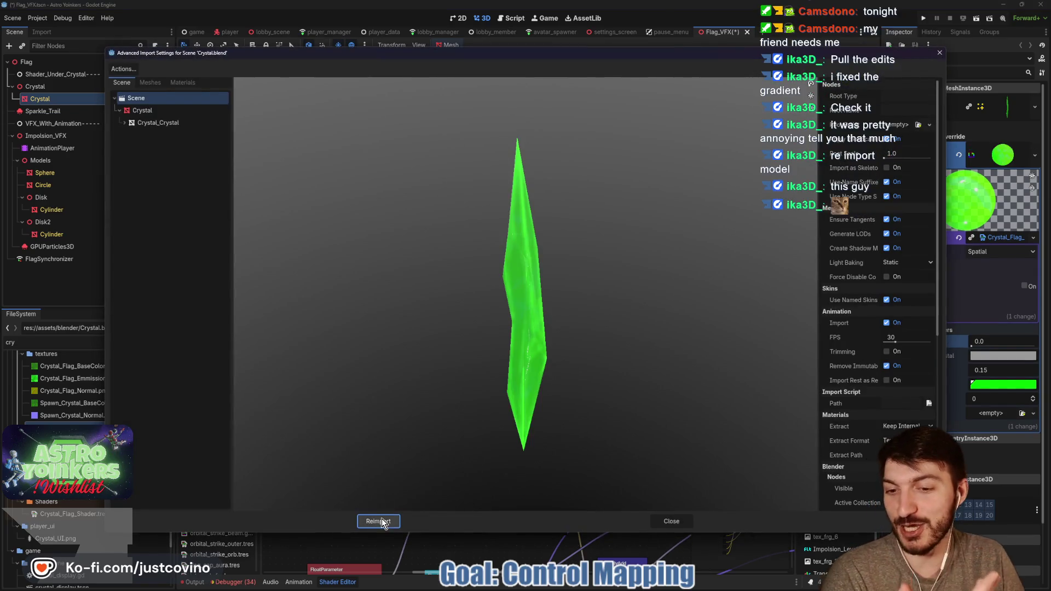
- Reimport Crystal.blend, test the crystal material's Implosion Level, and enlarge the shader graph
click(380, 516)
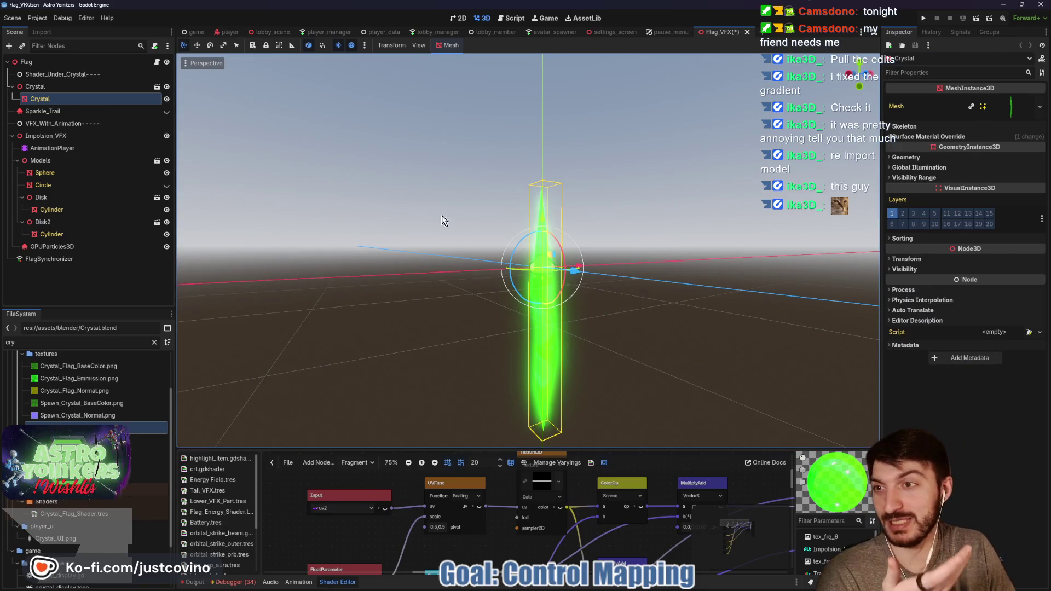
click(76, 107)
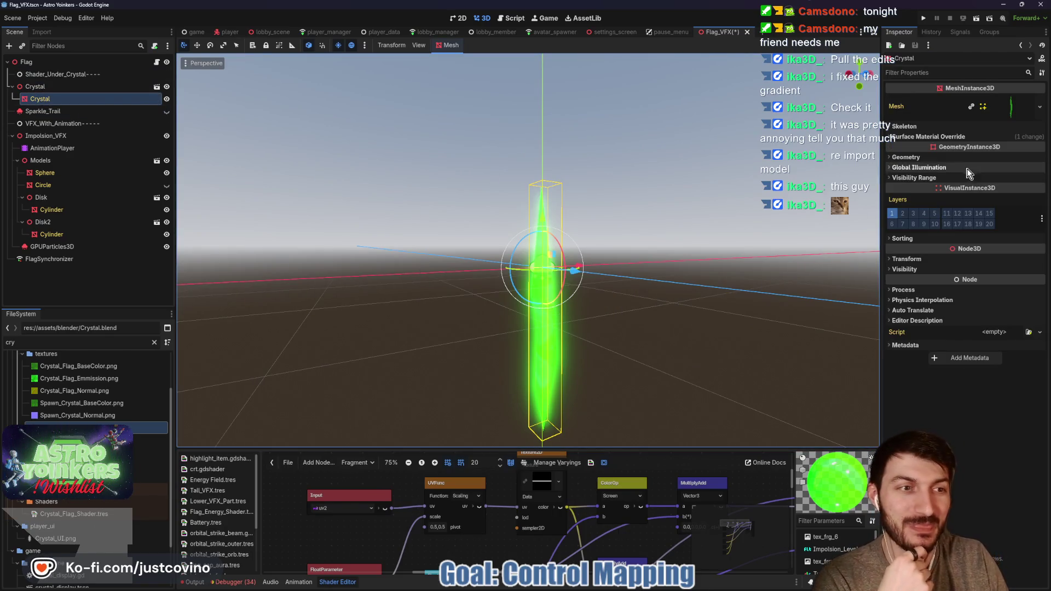
click(981, 136)
click(1008, 155)
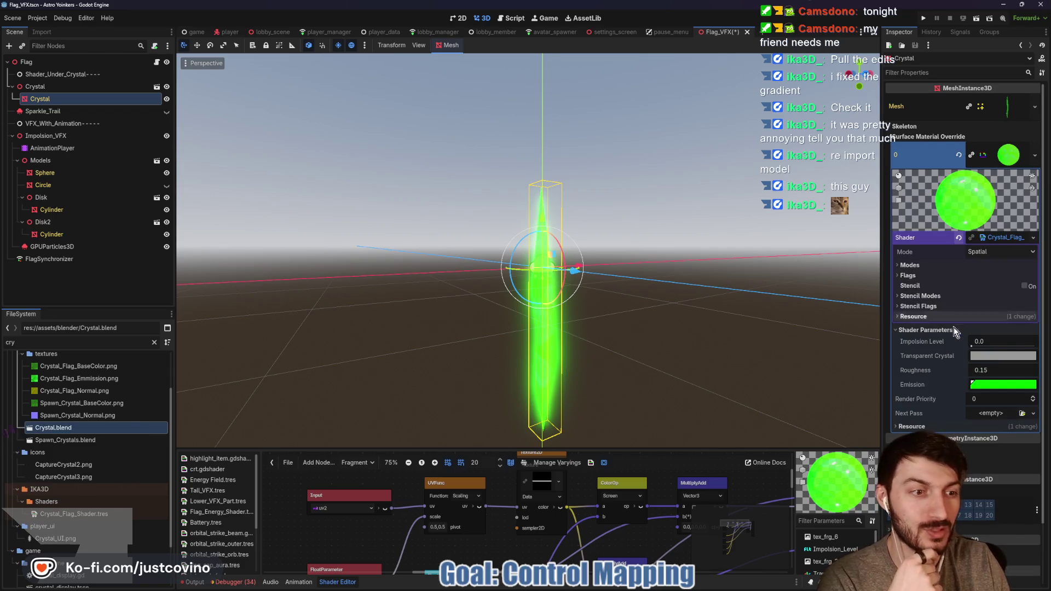
mouse_move(972, 345)
mouse_down()
mouse_move(1049, 350)
mouse_move(947, 353)
mouse_up()
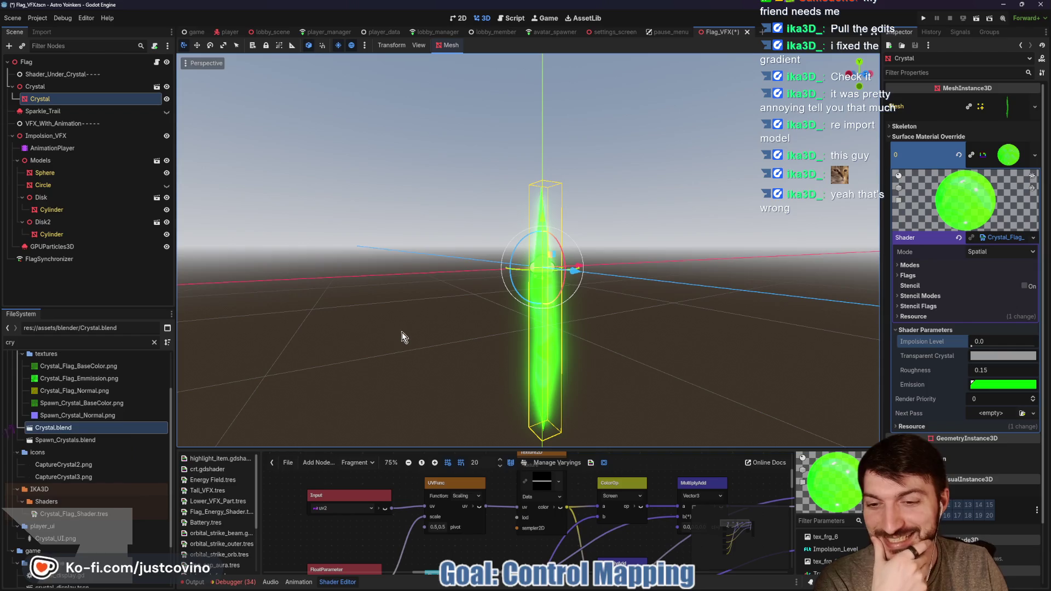
drag(454, 448, 453, 270)
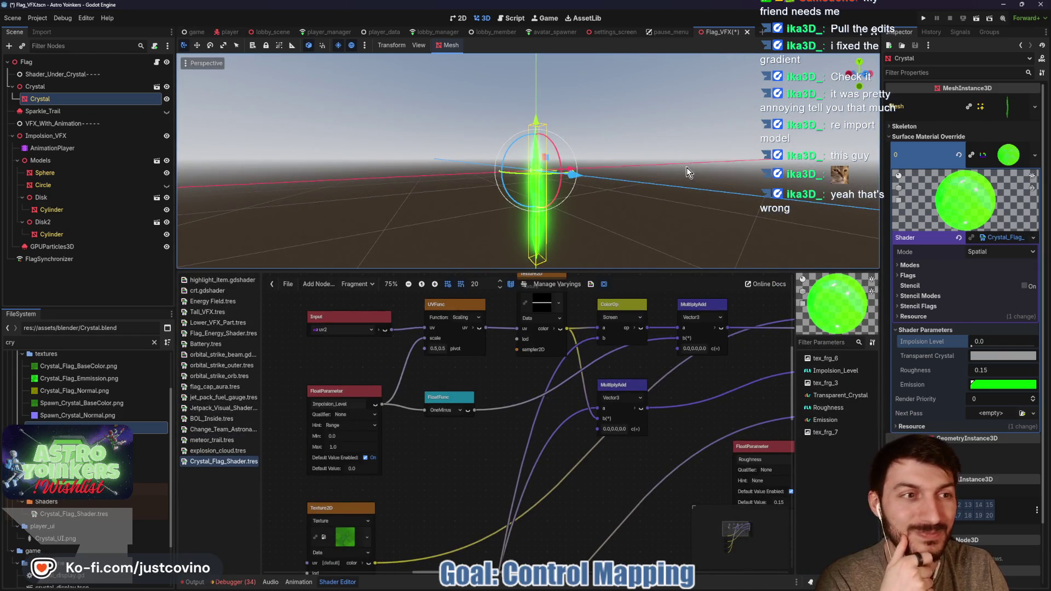
click(481, 585)
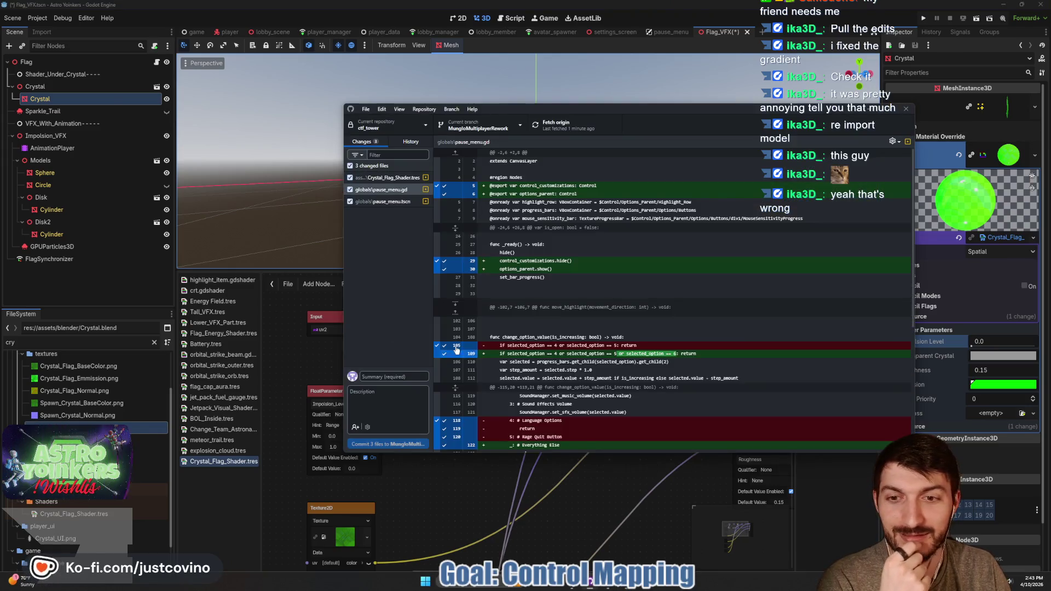
- Review the Crystal_Flag_Shader.tres diff, then discard its changes through the file's context menu
click(389, 178)
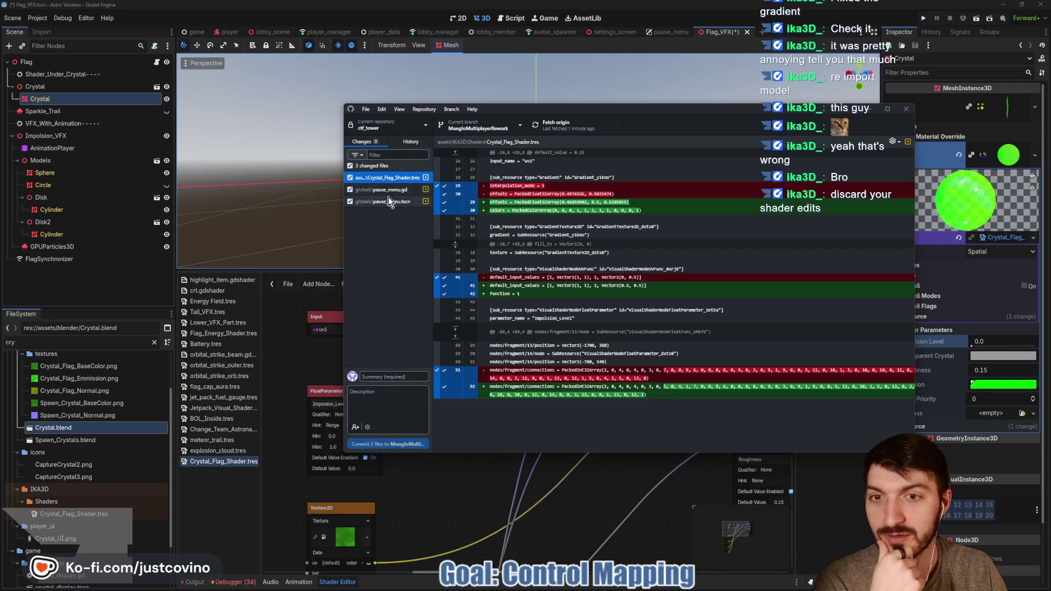
right_click(376, 179)
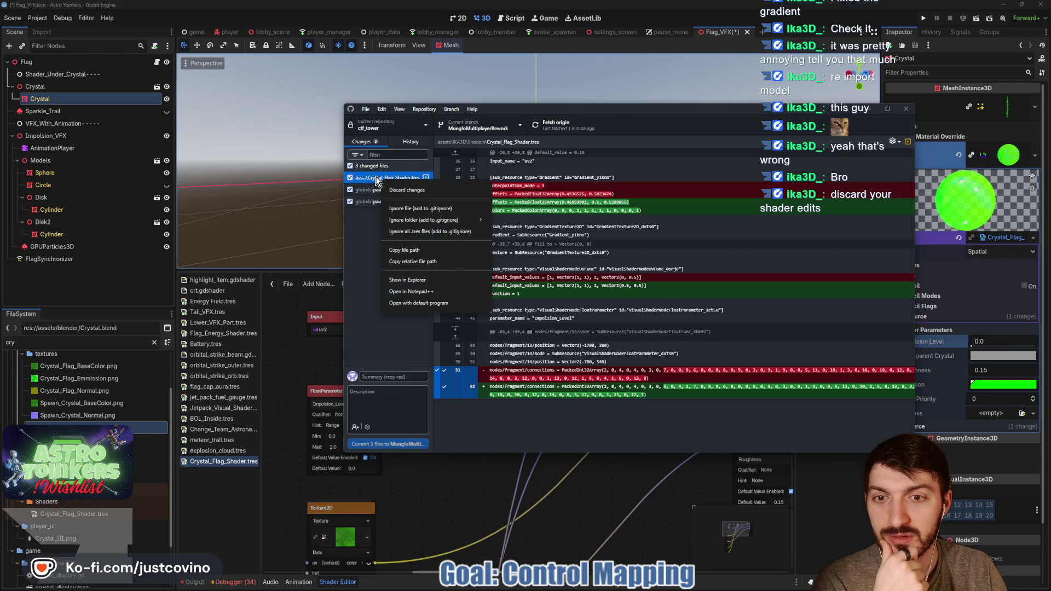
key(Escape)
click(350, 189)
click(350, 201)
right_click(366, 179)
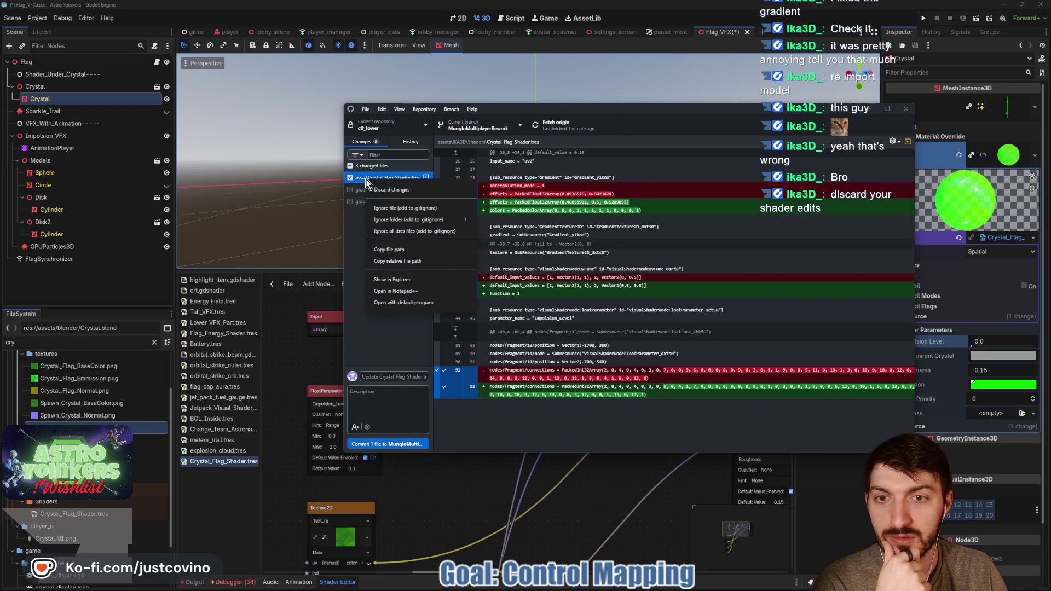
click(388, 189)
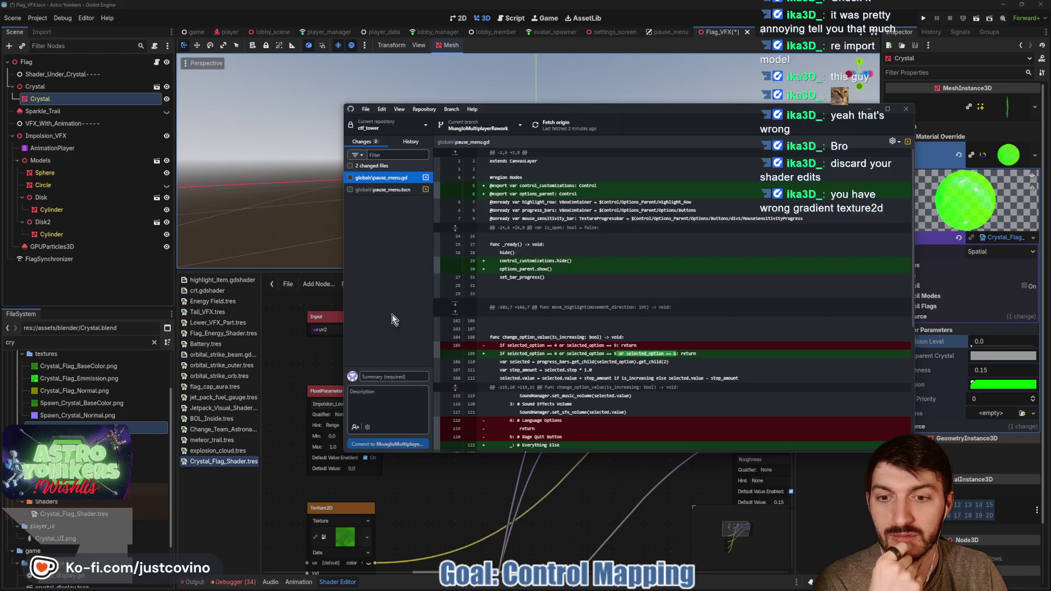
click(288, 350)
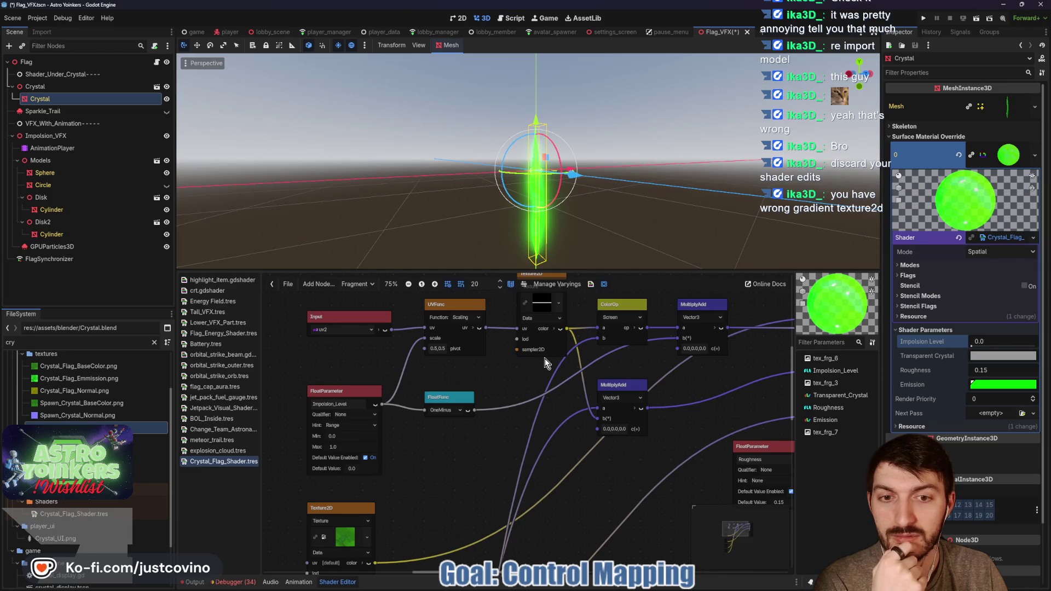
- Commit pause_menu.gd and pause_menu.tscn as 'pause menu' and push to origin
drag(601, 270, 601, 449)
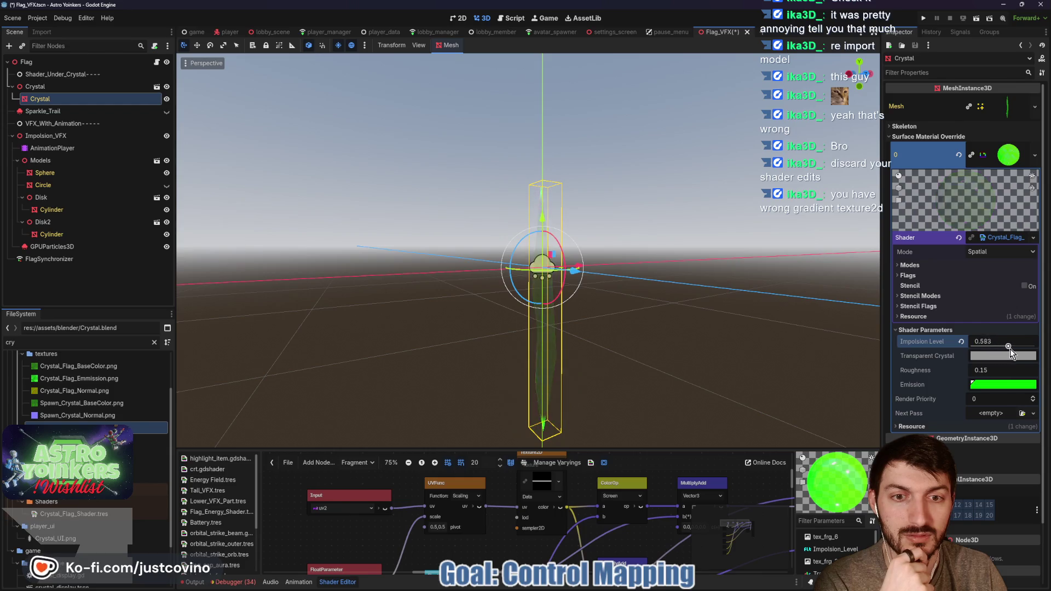
click(604, 586)
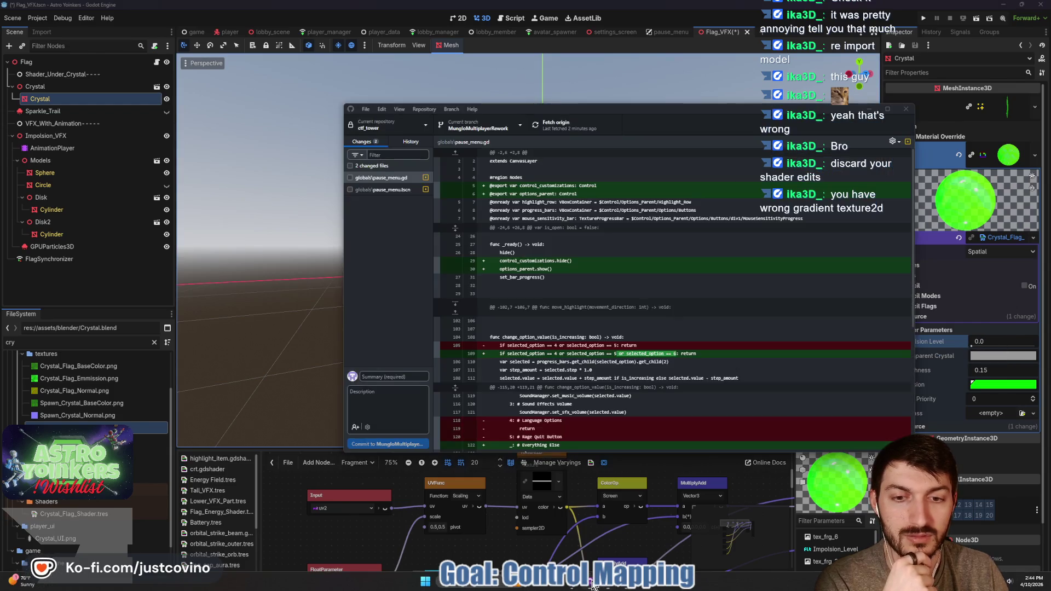
click(349, 166)
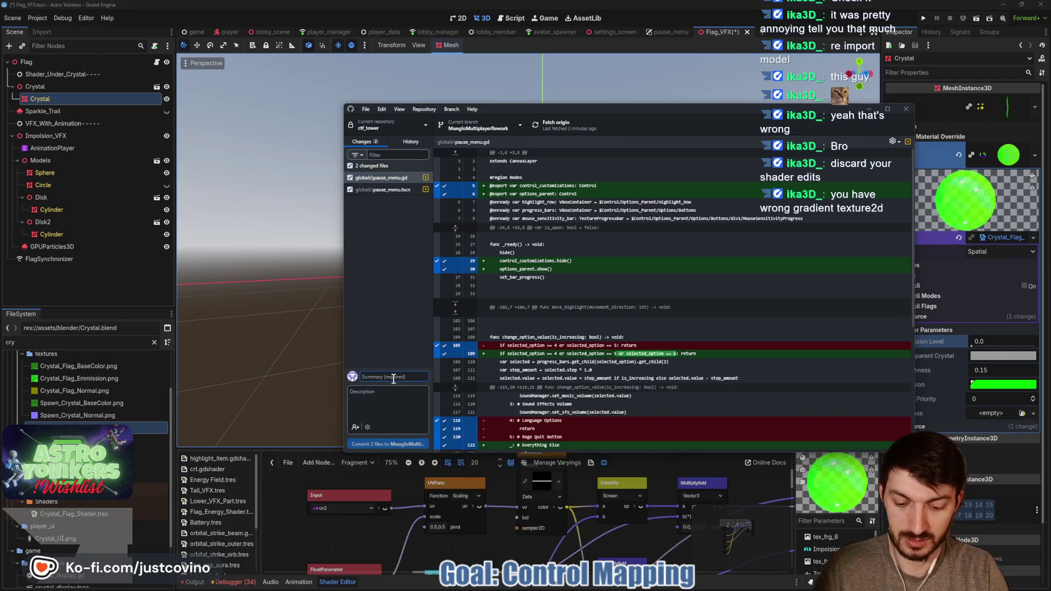
text(pause menu)
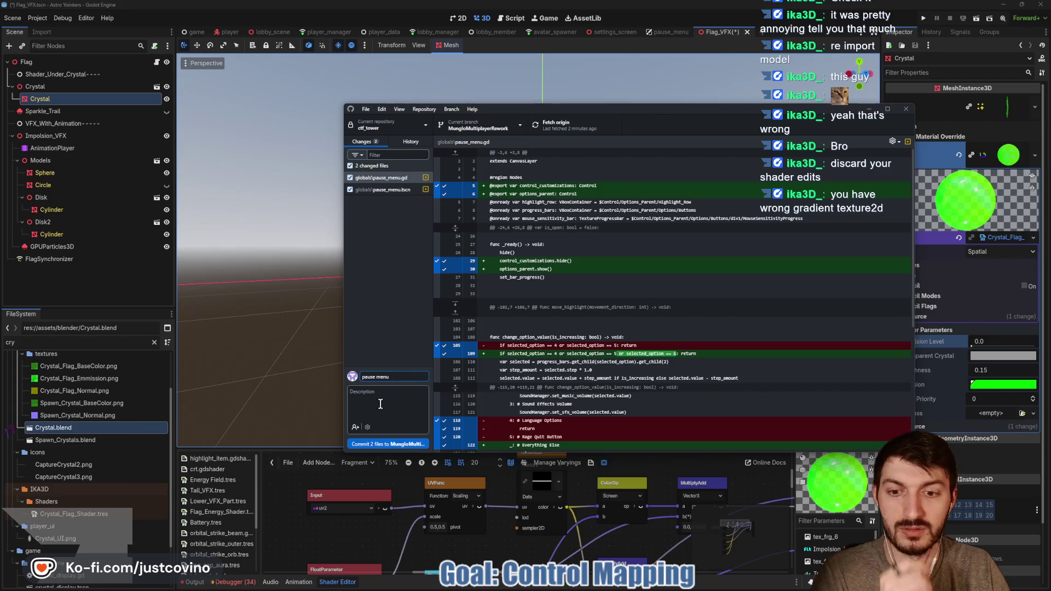
click(399, 441)
click(770, 220)
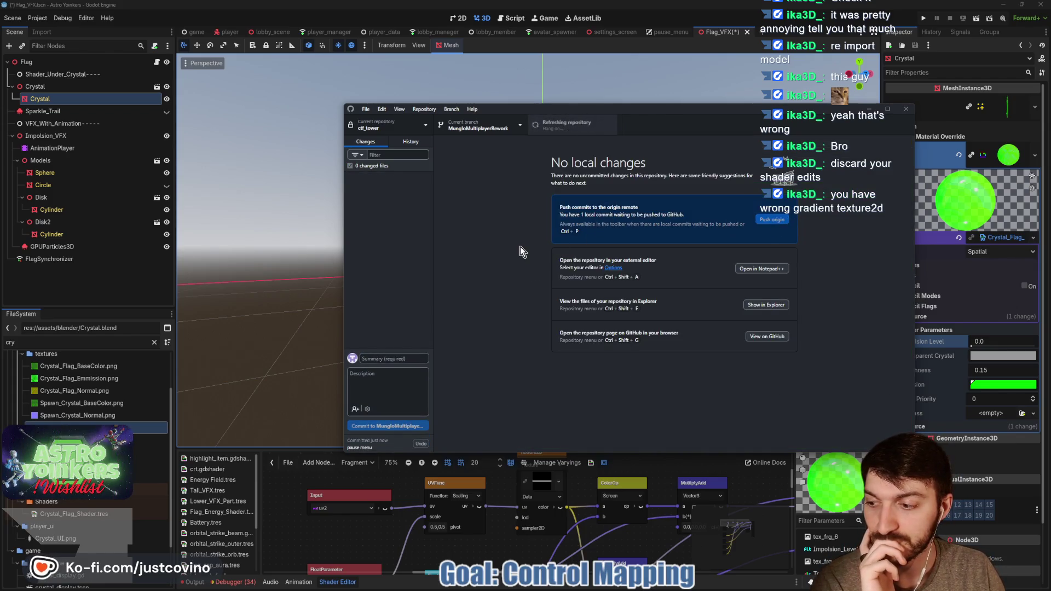
click(302, 253)
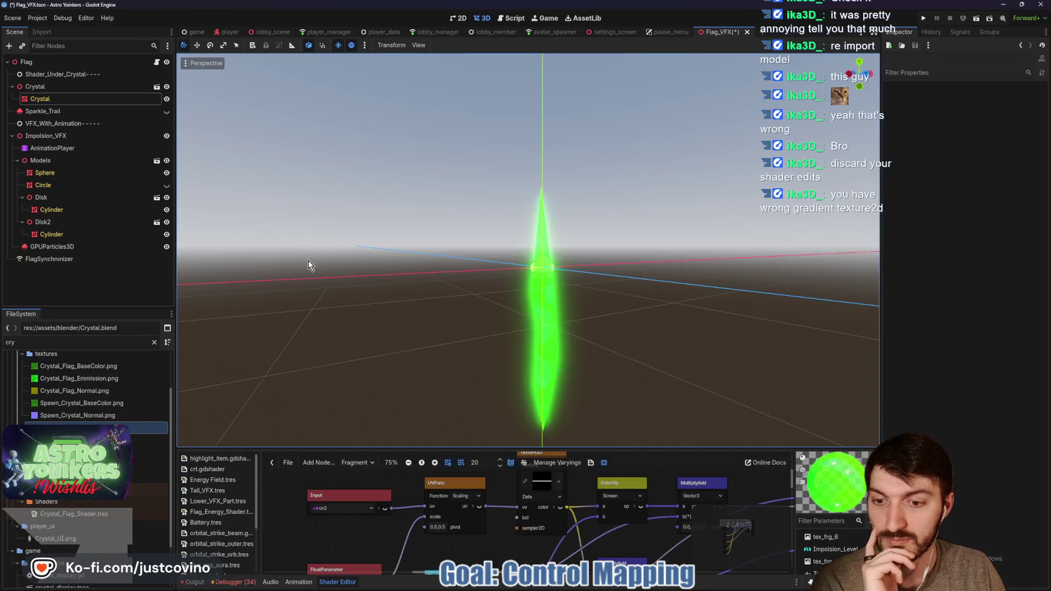
- Select the Crystal node and reimport the Crystal.blend model
click(68, 100)
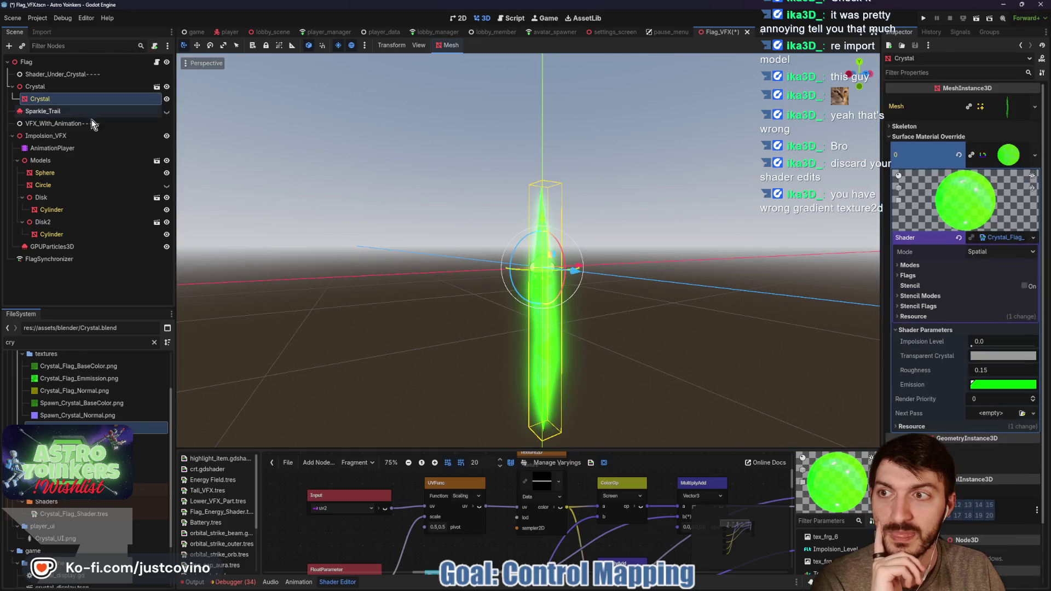
click(1007, 238)
drag(638, 448, 638, 141)
scroll(379, 451, up, 3)
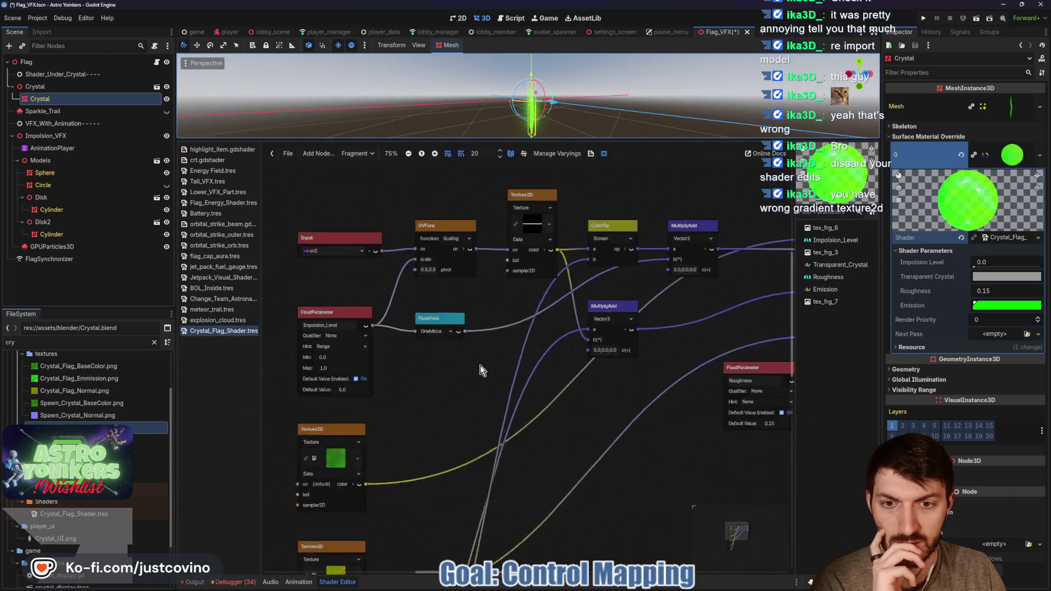
scroll(476, 411, down, 1)
scroll(473, 414, down, 1)
scroll(471, 422, down, 1)
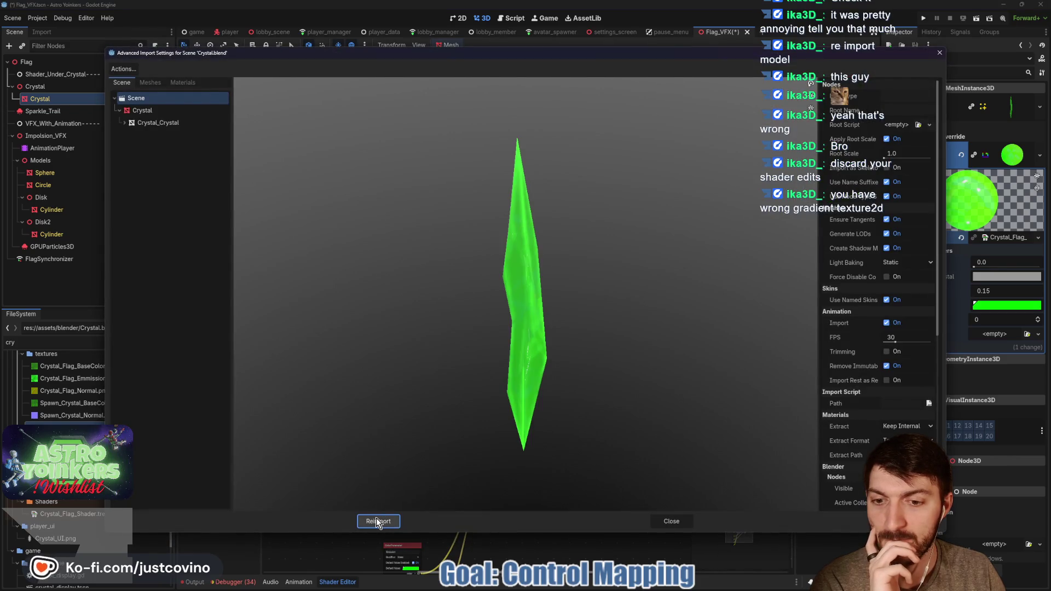
click(377, 519)
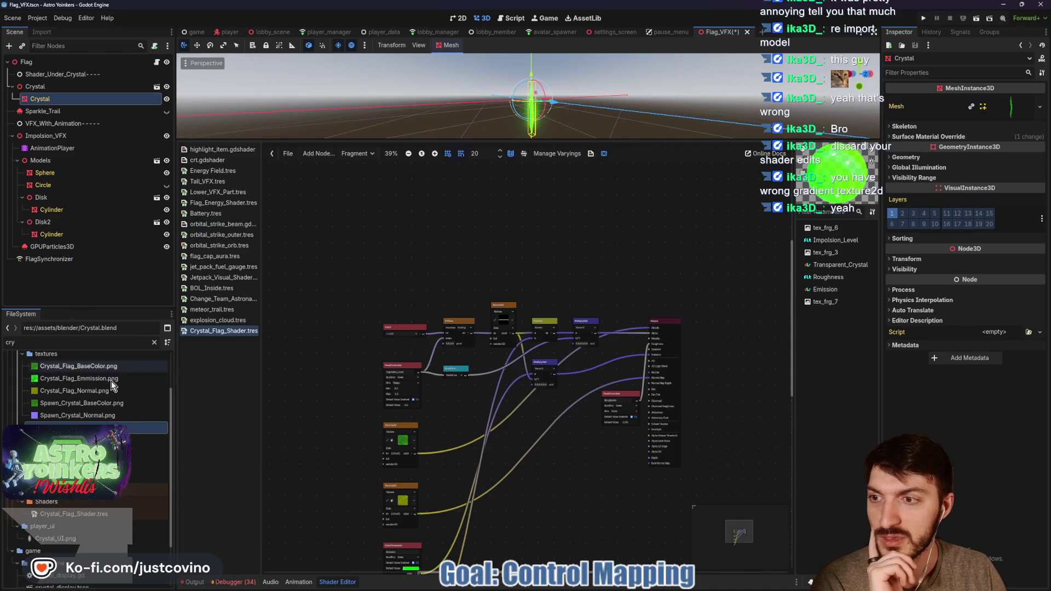
- Select Crystal_Flag_Shader.tres, inspect the crystal in the viewport, and save Flag_VFX
click(74, 513)
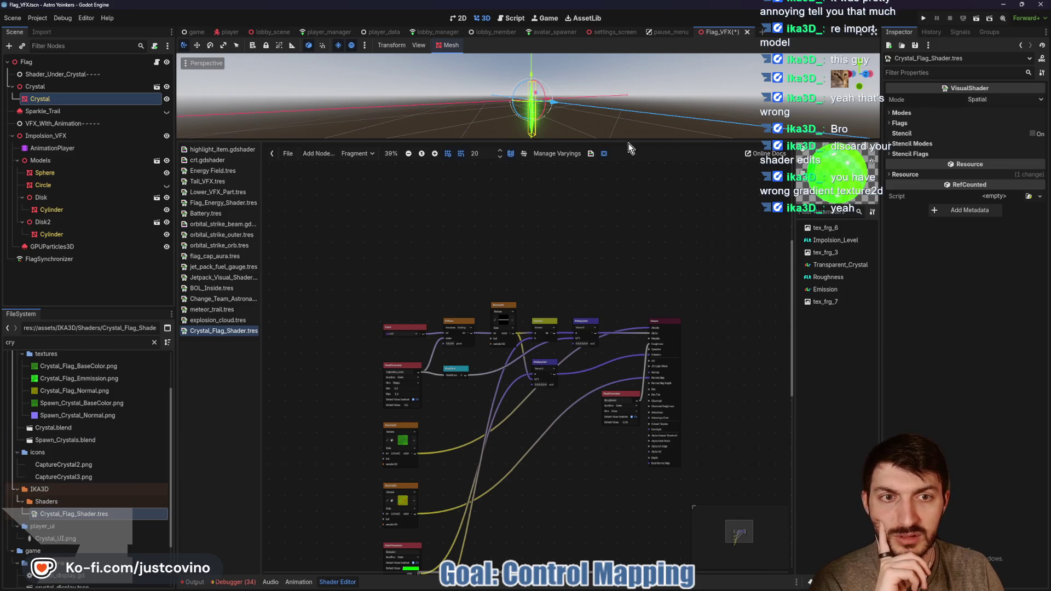
drag(547, 141, 602, 449)
mouse_move(616, 331)
mouse_down()
mouse_move(441, 329)
mouse_move(518, 336)
mouse_move(572, 323)
mouse_up()
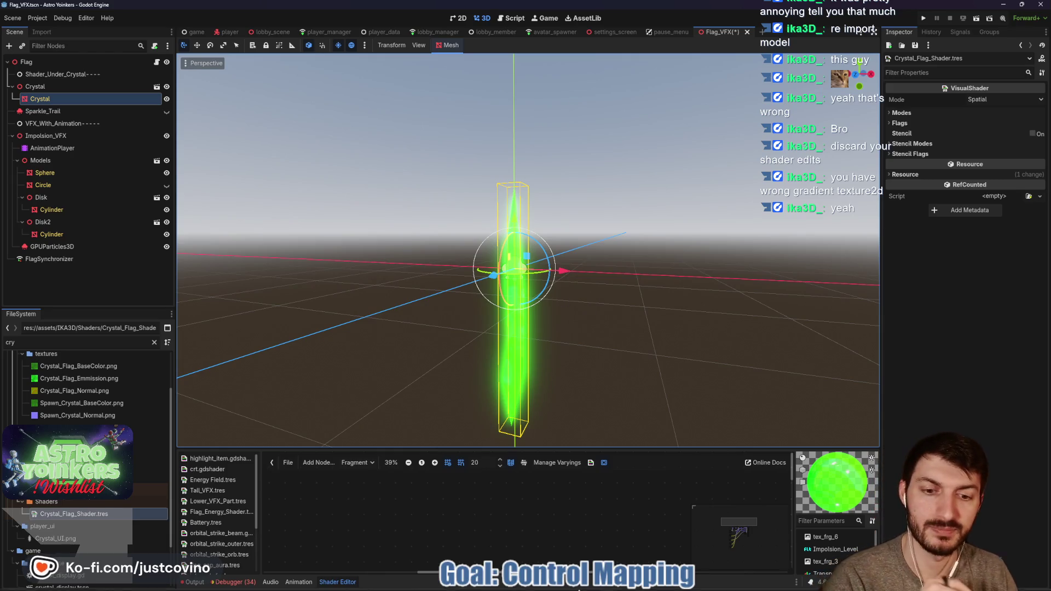
click(514, 584)
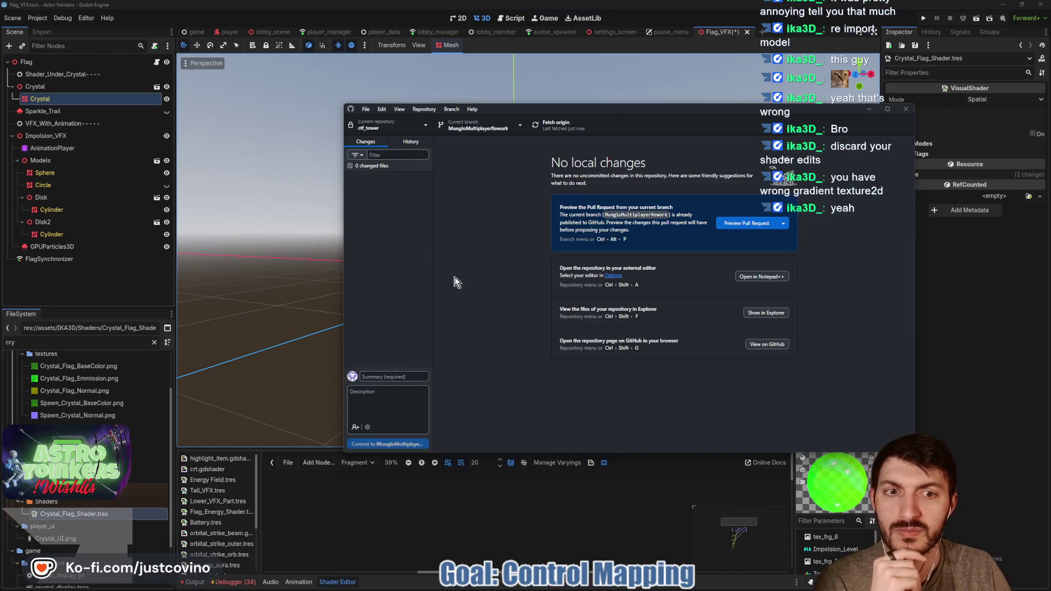
key(alt+Tab)
key(ctrl+s)
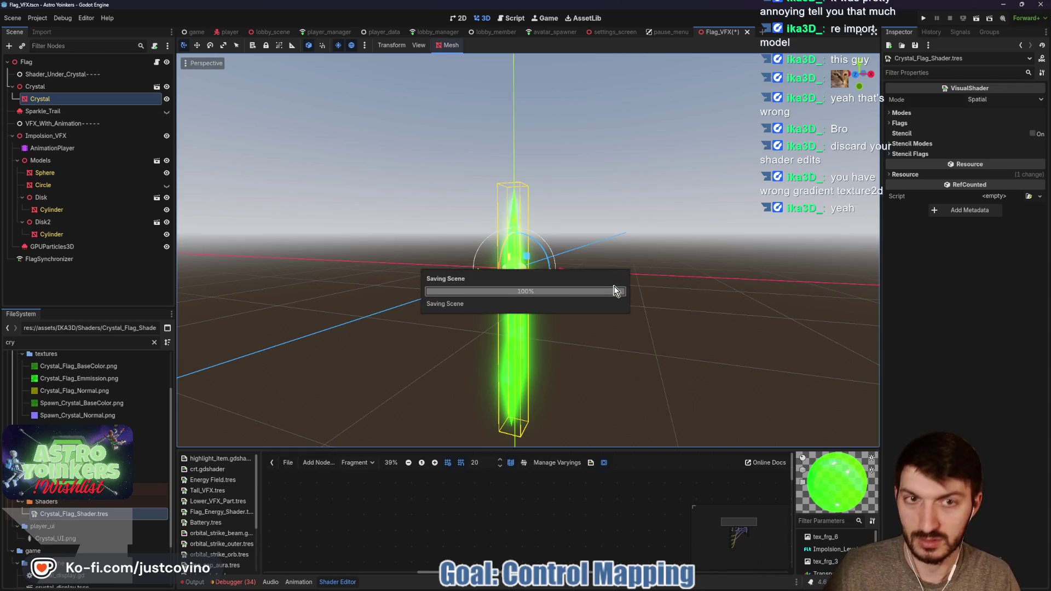
click(591, 586)
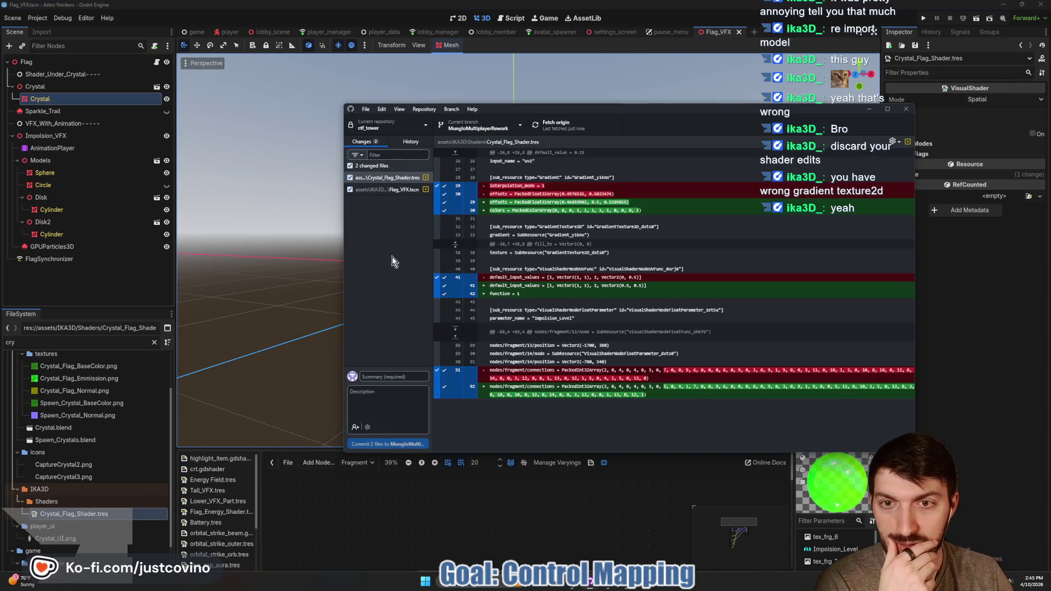
- Review the Flag_VFX.tscn diff, then the Crystal_Flag_Shader.tres gradient and default-value changes
click(395, 189)
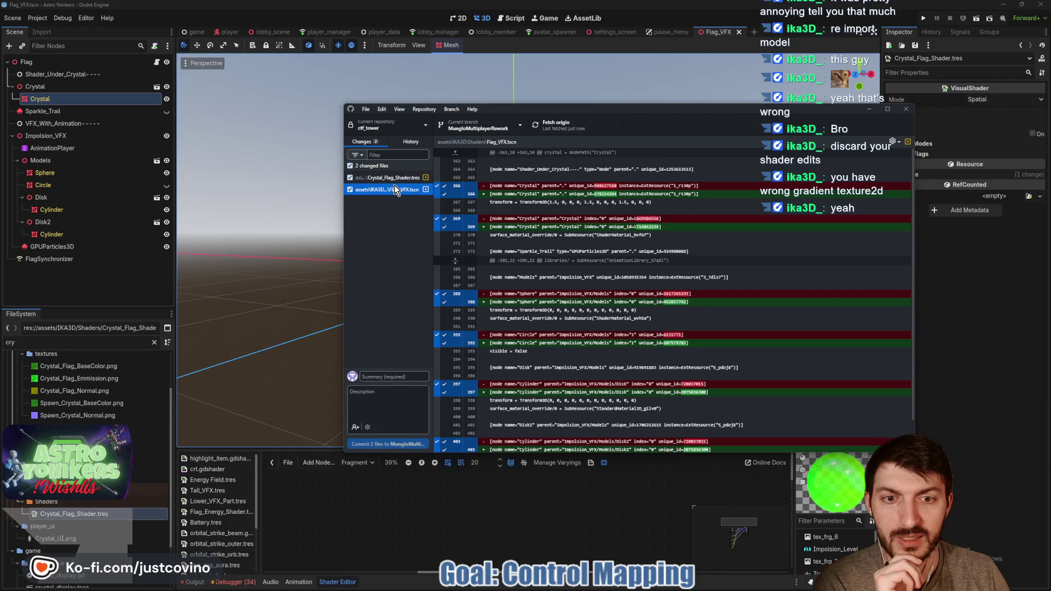
scroll(549, 222, down, 1)
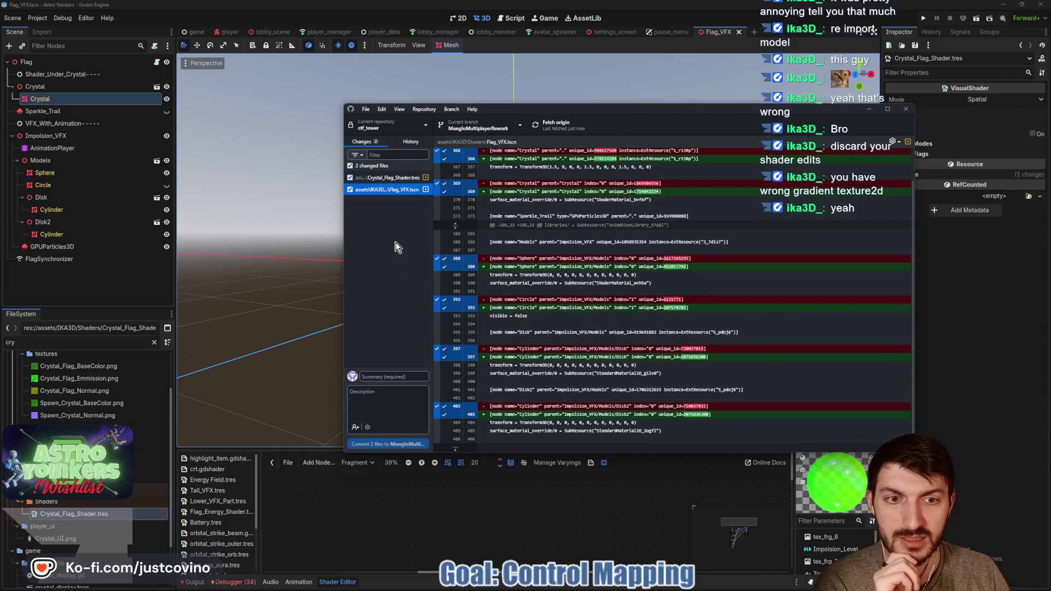
click(389, 177)
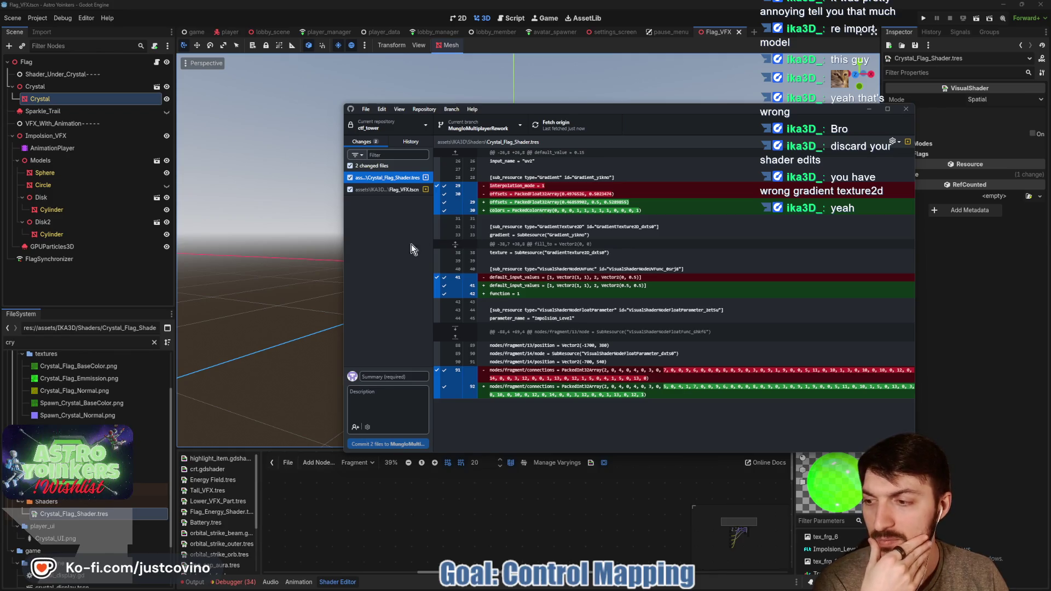
- Clear the debugger's Errors list and switch the bottom panel back to Output
click(106, 291)
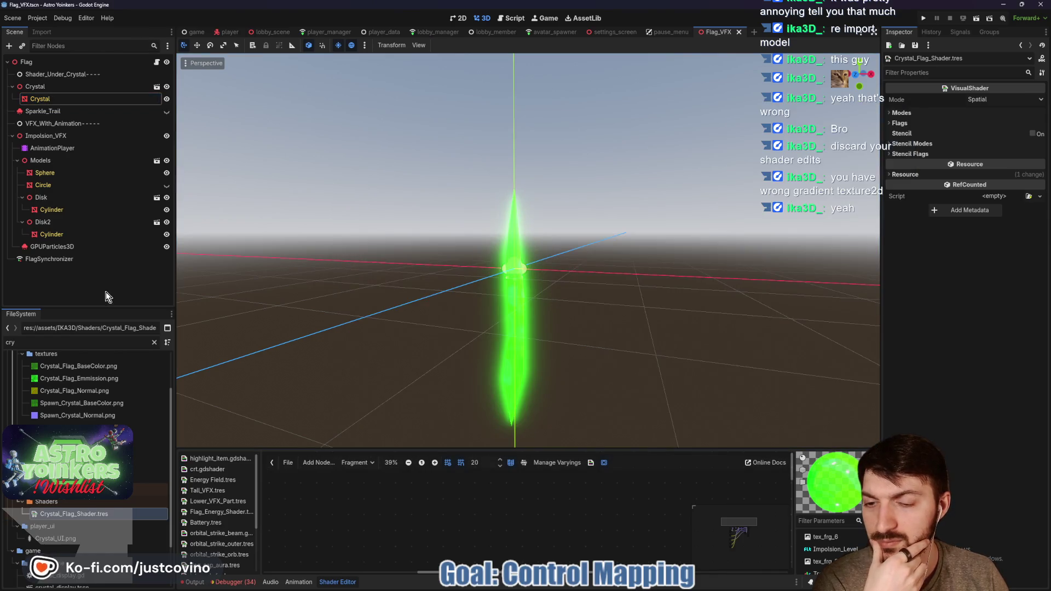
click(233, 582)
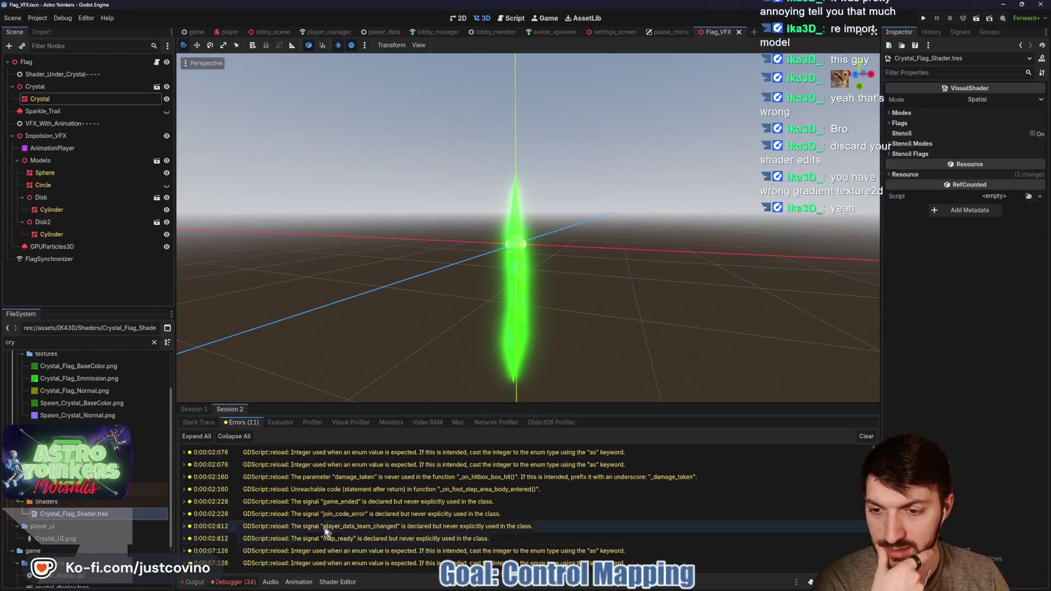
click(194, 410)
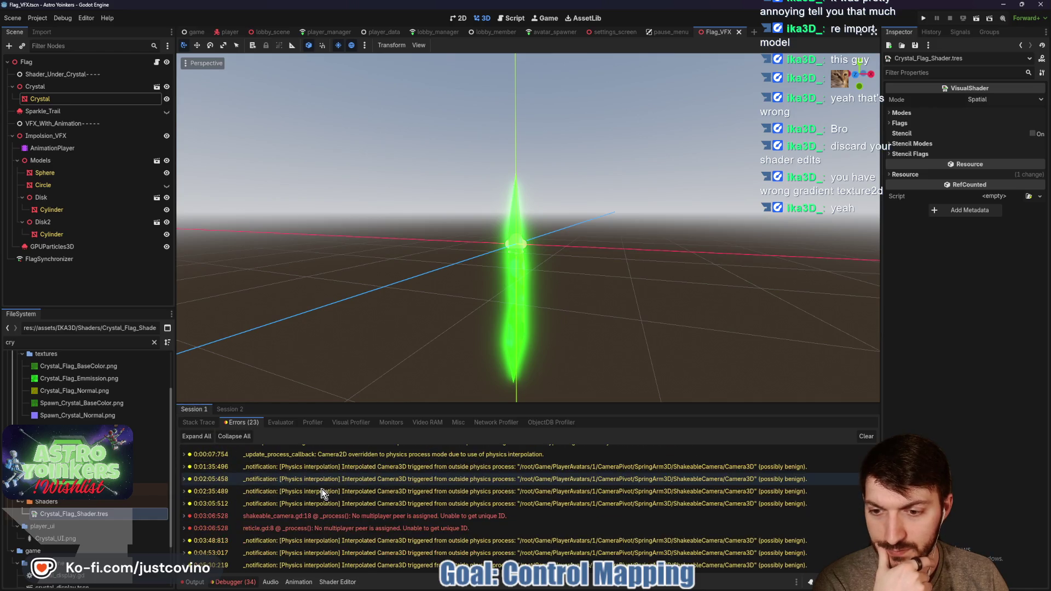
scroll(323, 493, down, 3)
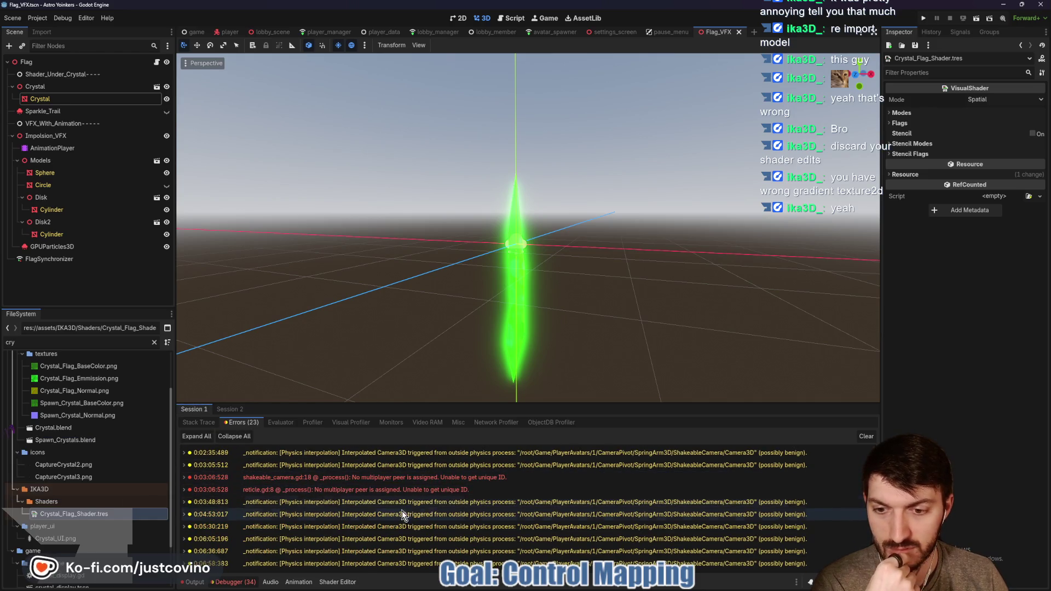
click(873, 432)
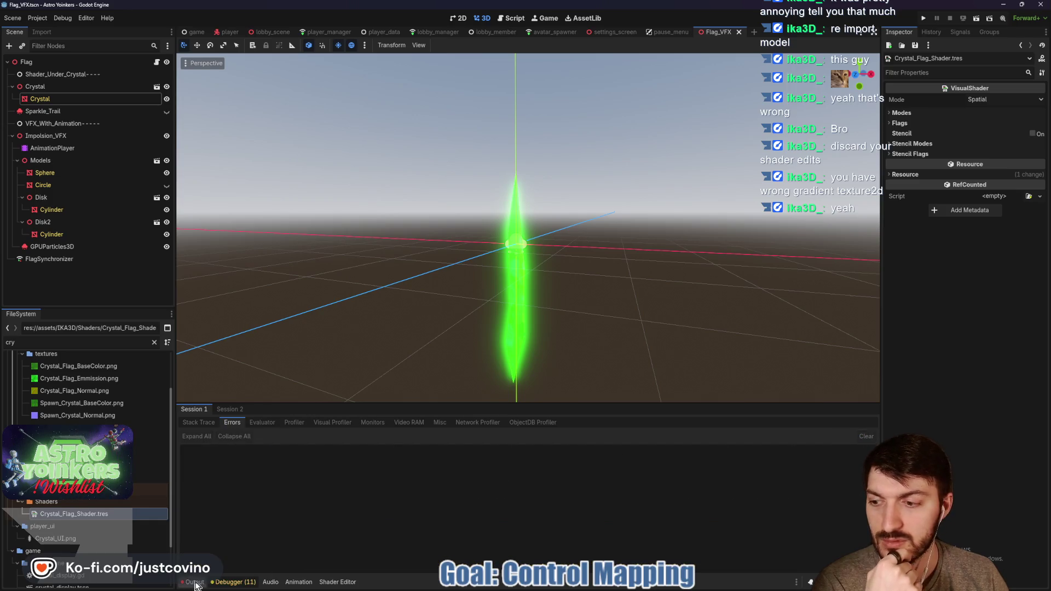
click(194, 582)
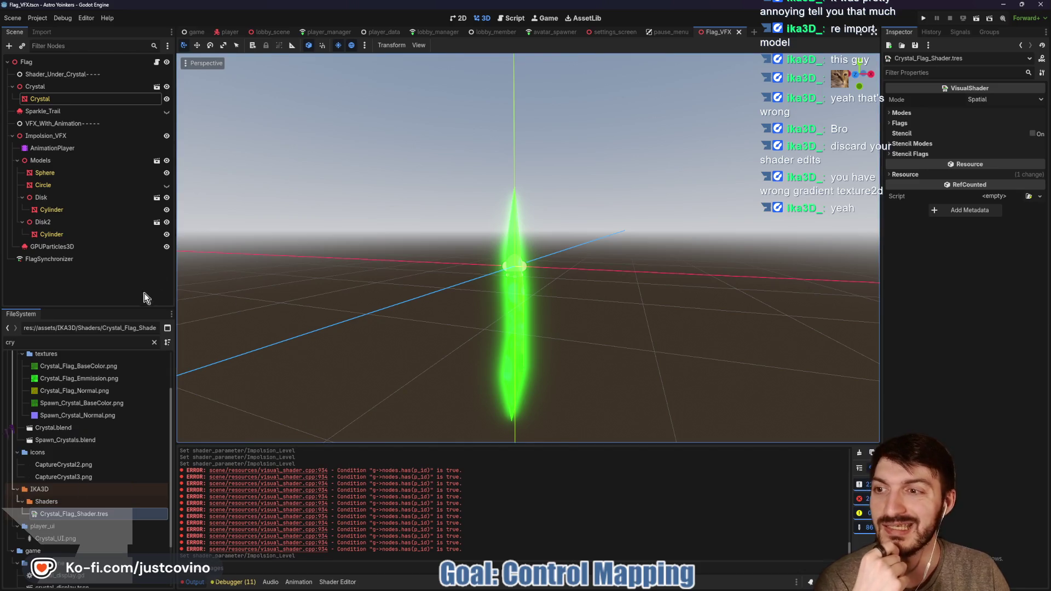
- Open the Crystal's Crystal_Flag_Shader in the shader editor and enlarge the graph area
click(64, 98)
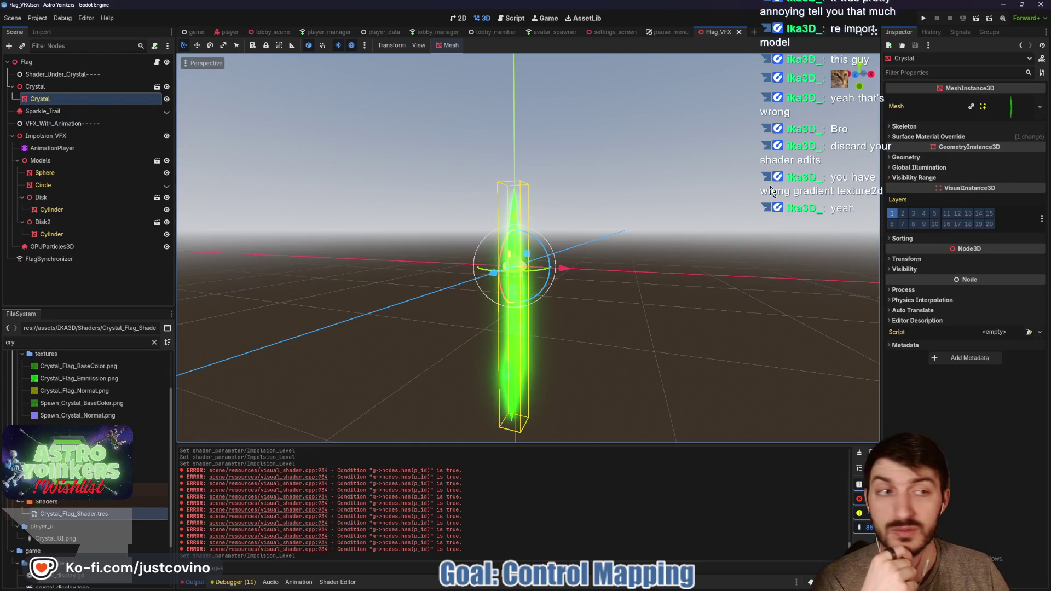
click(997, 137)
click(1008, 158)
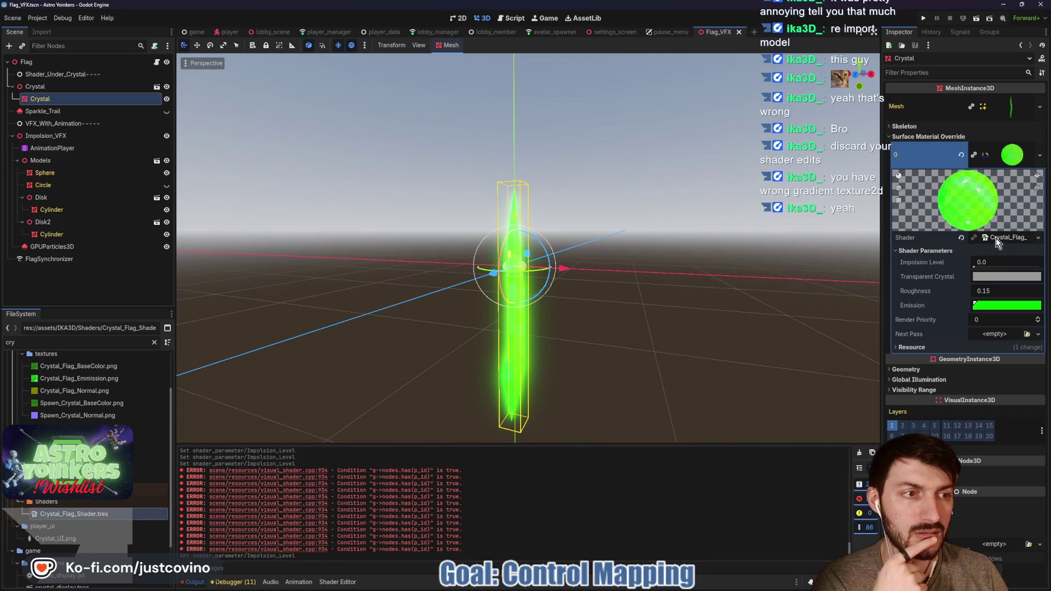
click(996, 238)
drag(657, 442, 638, 104)
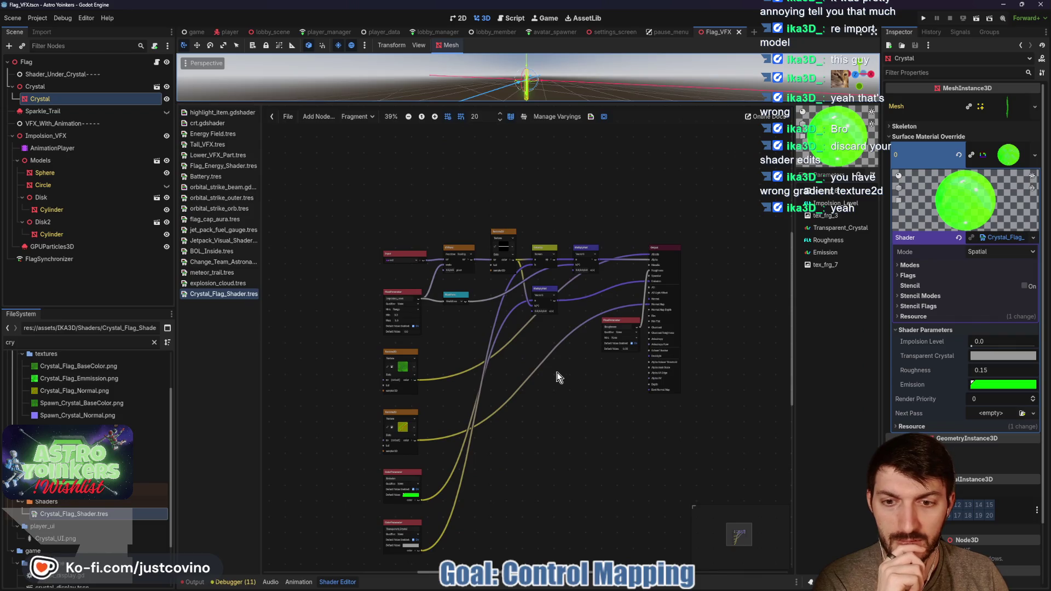
scroll(557, 372, up, 2)
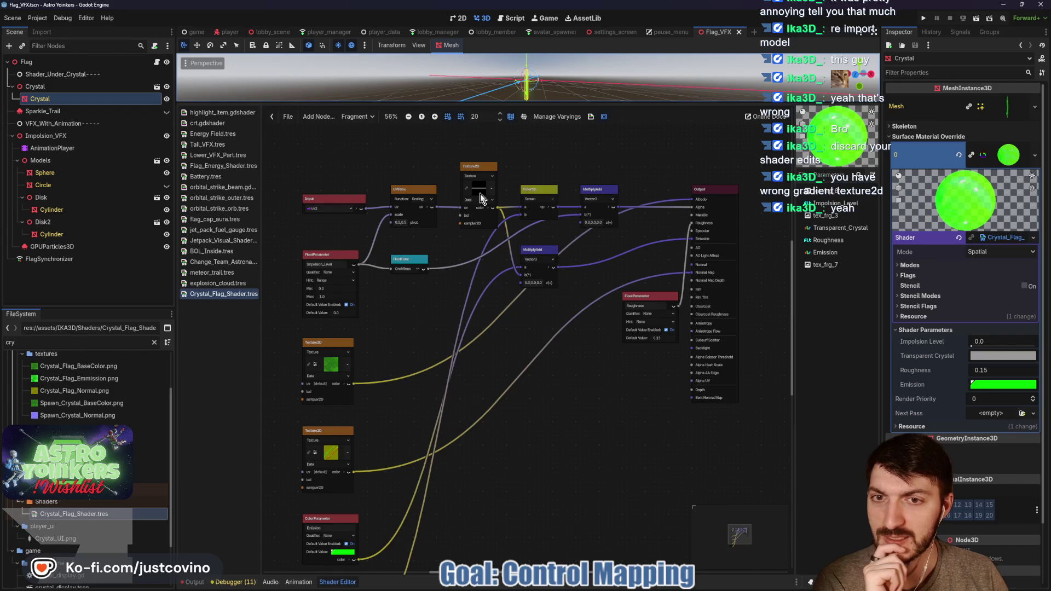
mouse_move(585, 588)
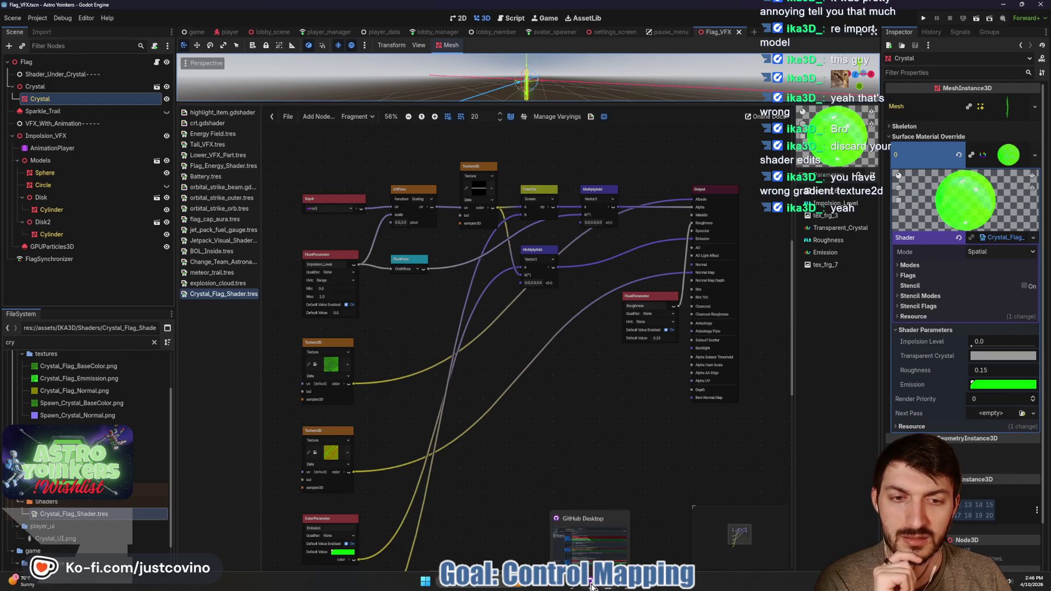
- Discard the local Crystal_Flag_Shader.tres and Flag_VFX.tscn changes in GitHub Desktop
click(589, 534)
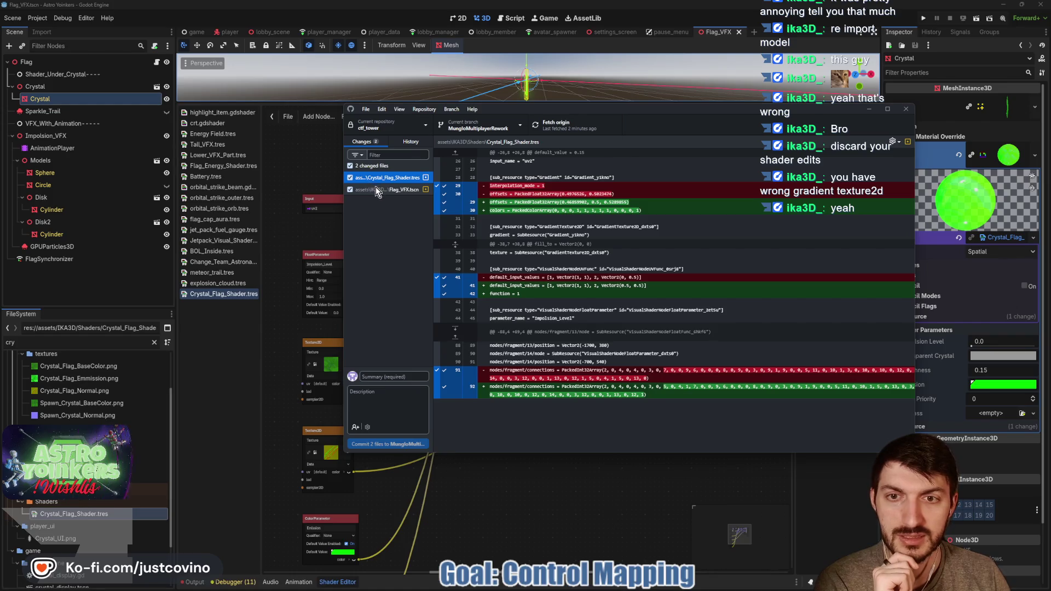
right_click(369, 178)
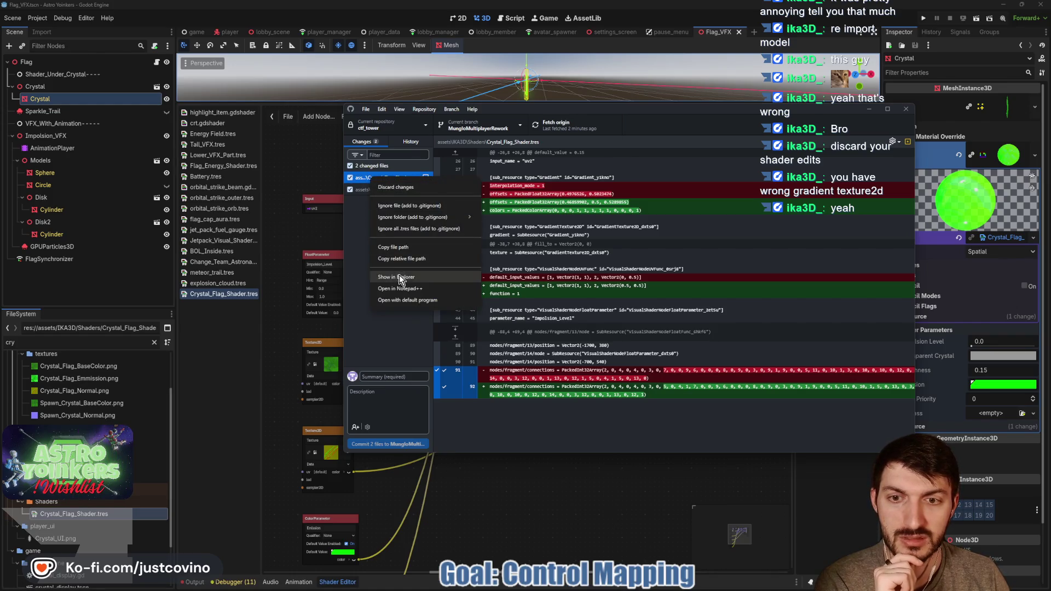
click(389, 190)
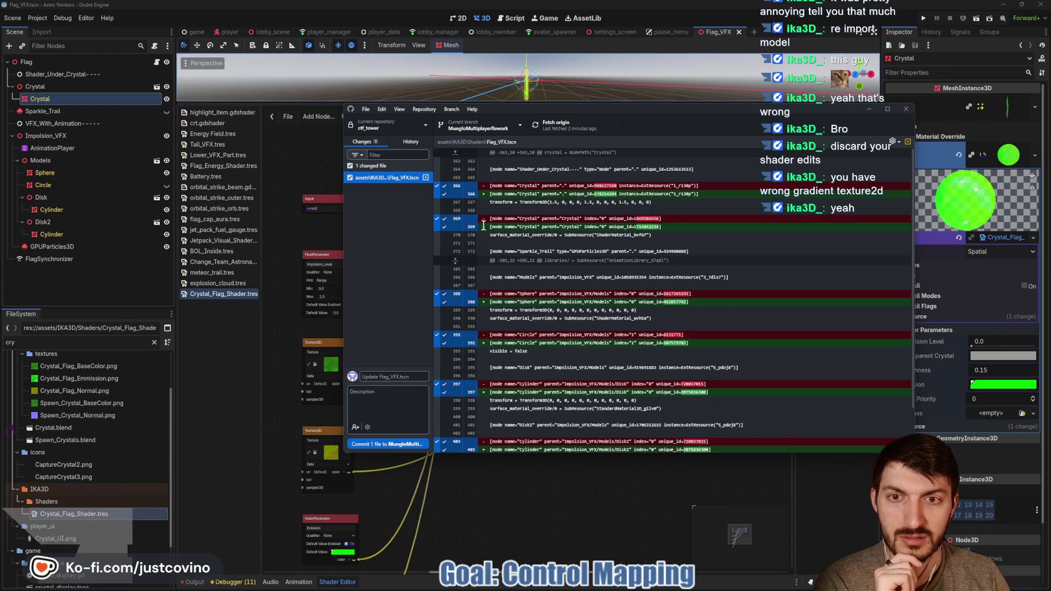
right_click(384, 178)
click(399, 187)
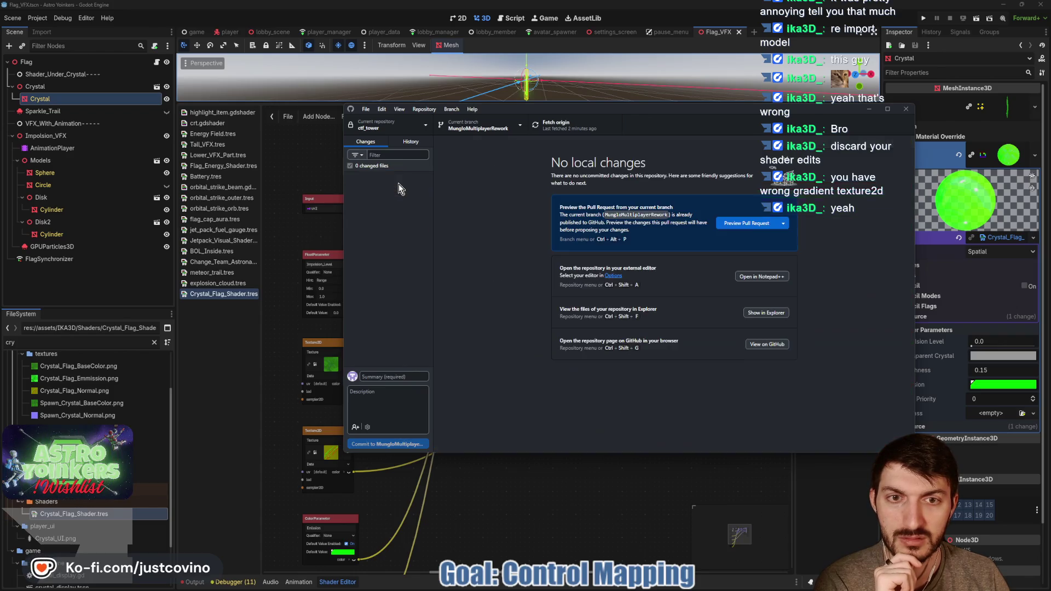
- Fetch and pull the two new origin commits, then return to Godot
click(572, 131)
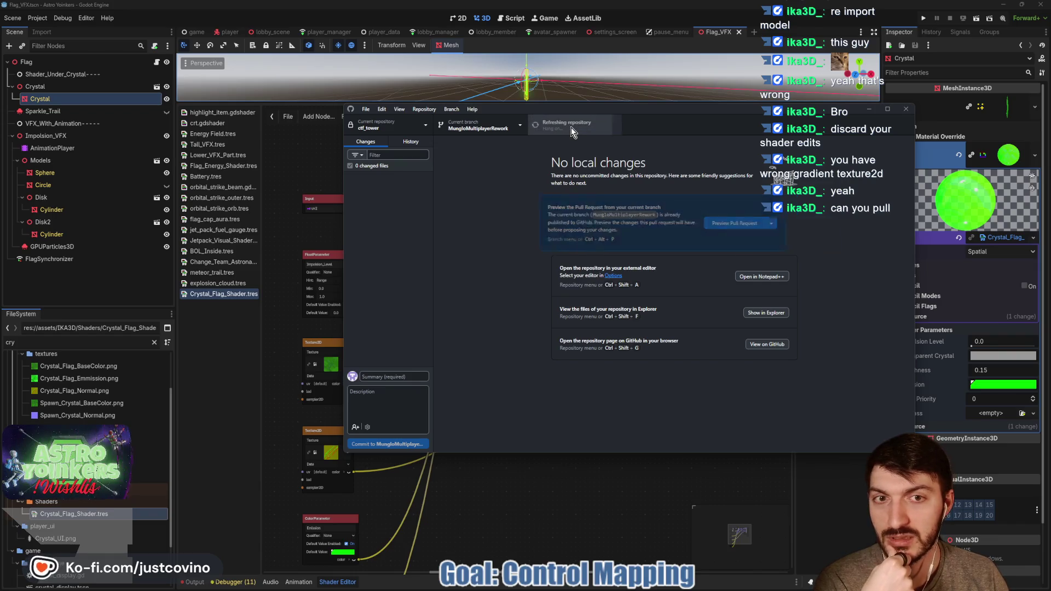
click(772, 220)
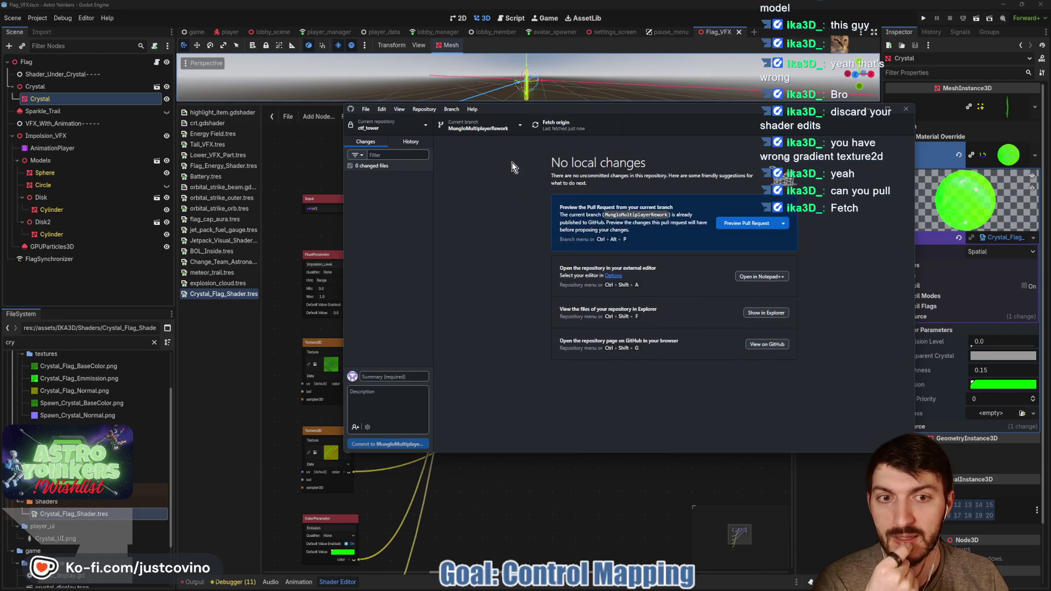
click(564, 520)
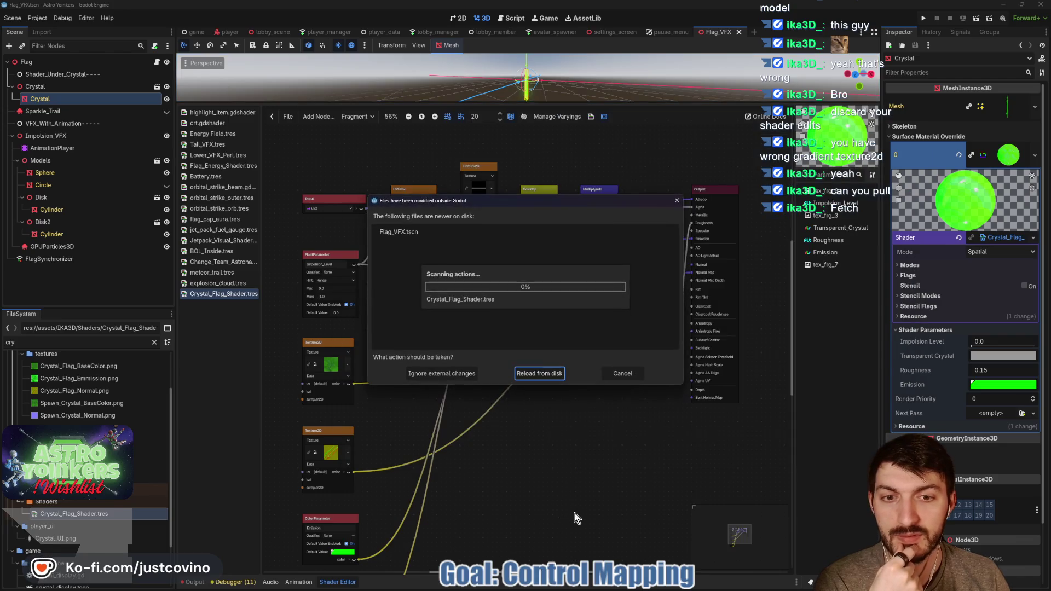
- Reload Flag_VFX.tscn from disk, then restart via Project > Reload Current Project
click(540, 376)
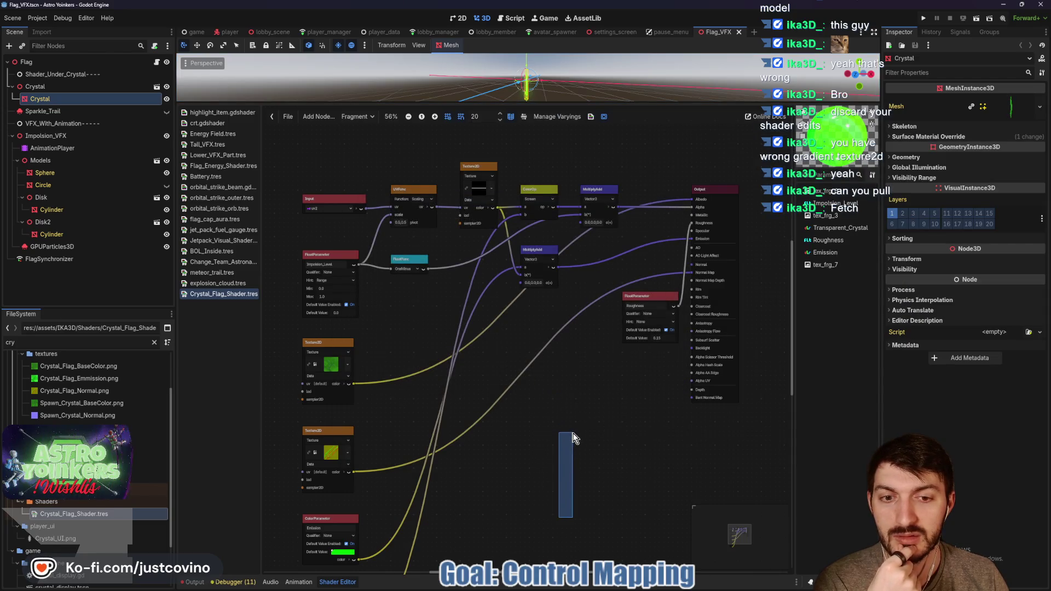
click(209, 285)
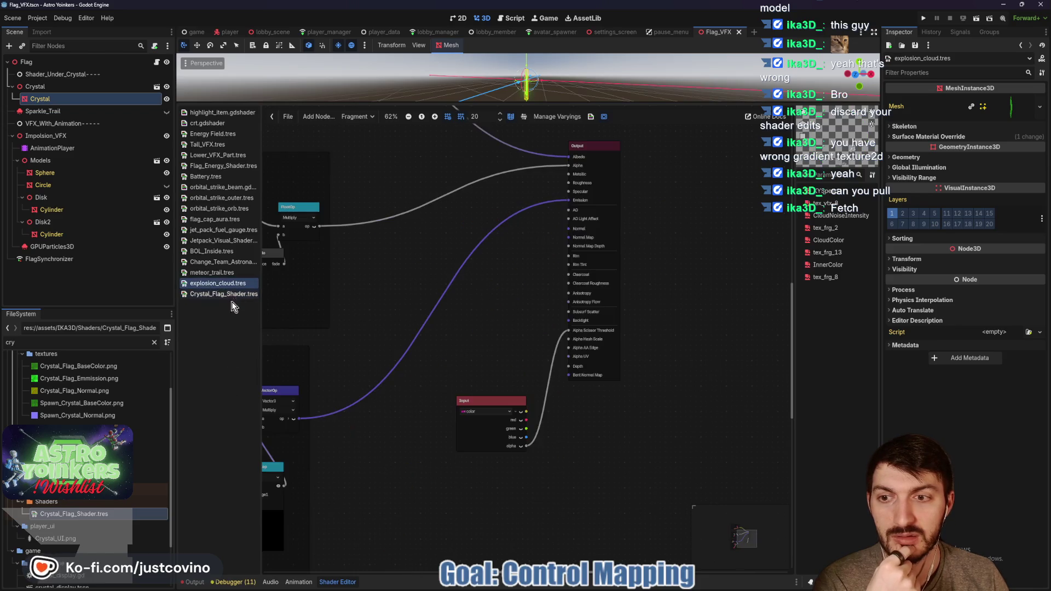
click(55, 64)
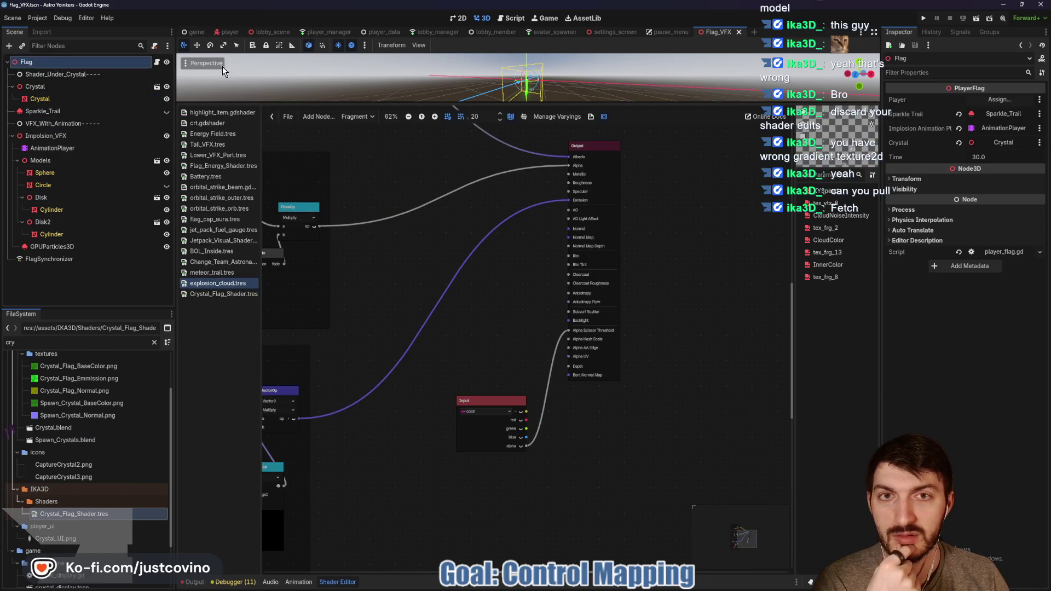
click(37, 20)
click(74, 133)
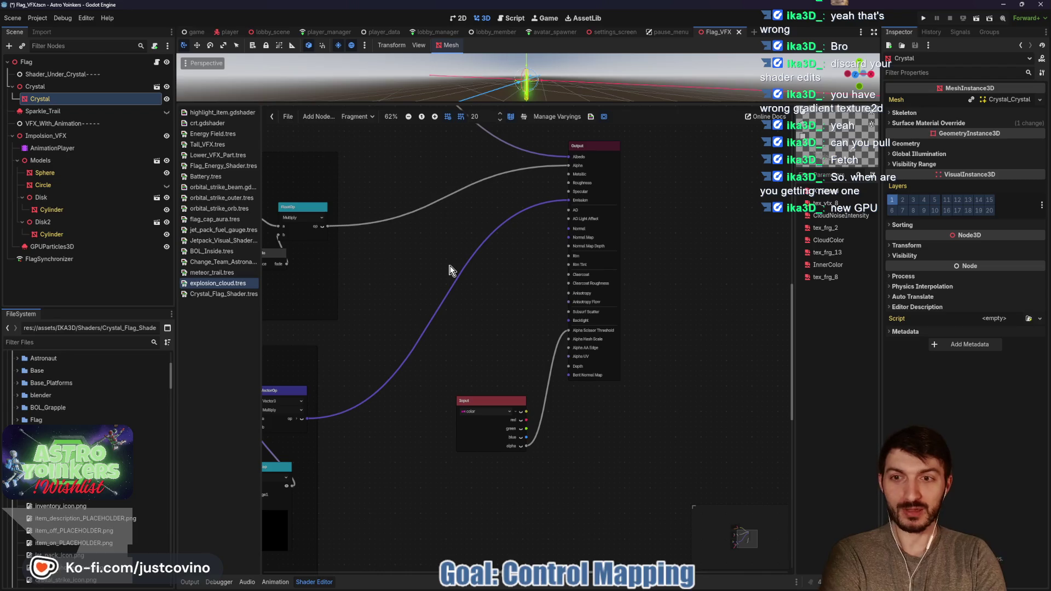
drag(405, 280, 551, 375)
- Show the Output log, expand the crystal's Surface Material Override shader parameters, and drag Impolsion Level
scroll(555, 255, down, 3)
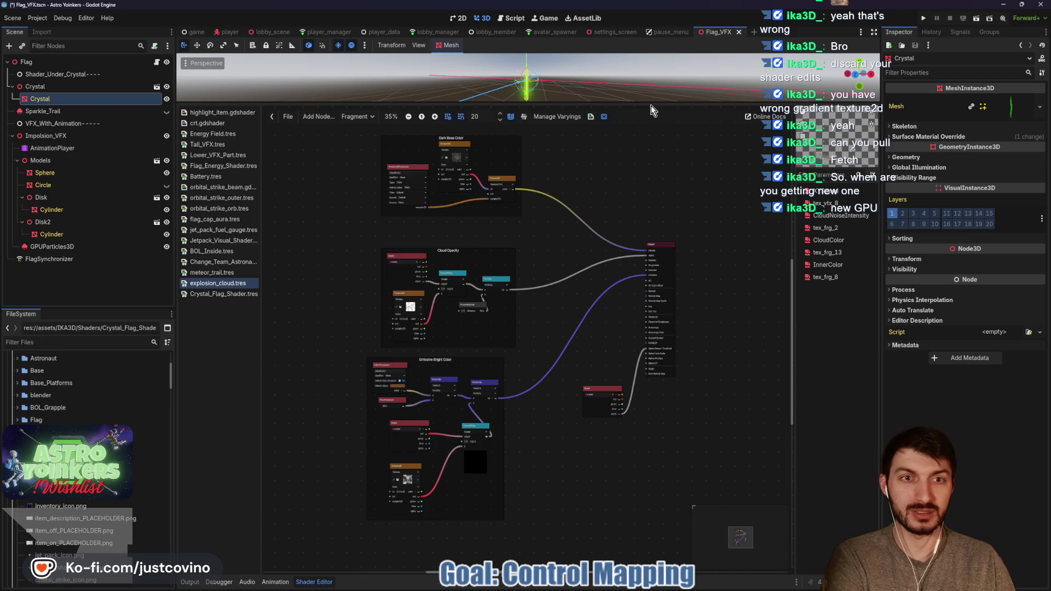
click(190, 582)
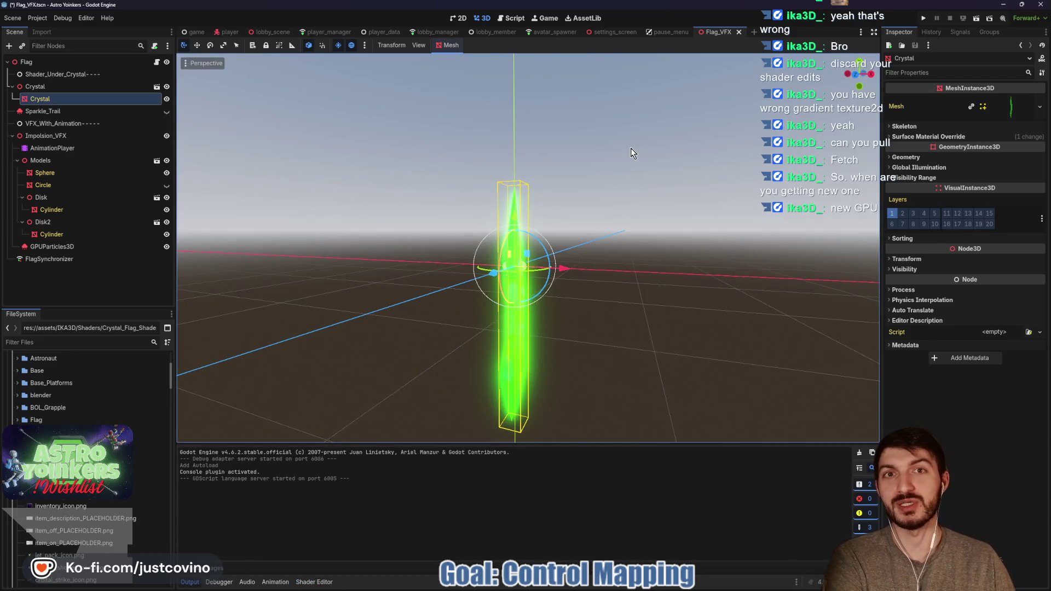
click(937, 139)
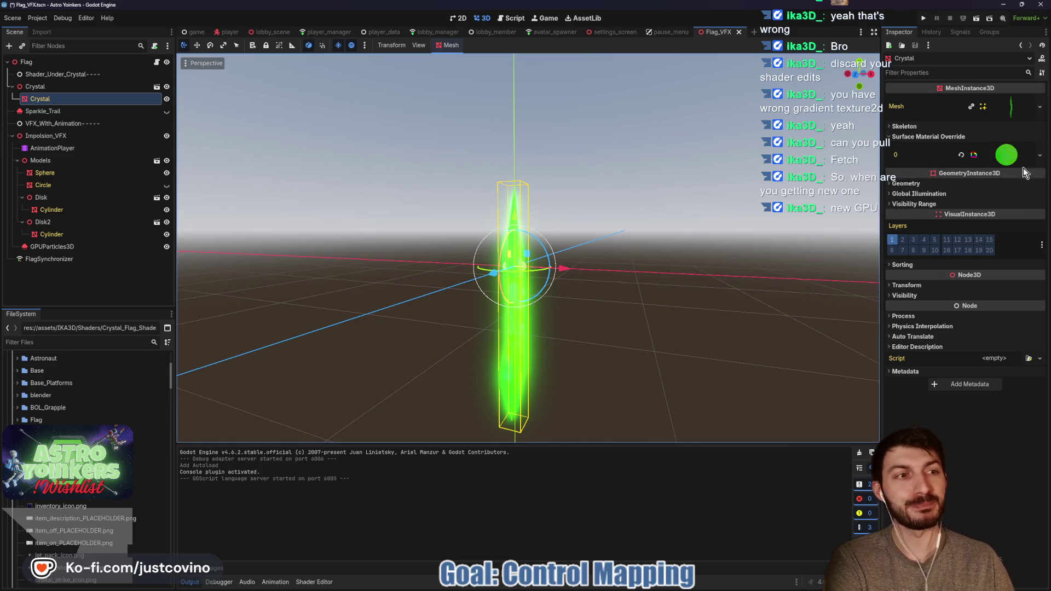
click(999, 158)
mouse_move(979, 264)
mouse_down()
mouse_move(1045, 272)
mouse_move(963, 284)
mouse_move(990, 284)
mouse_move(1033, 282)
mouse_move(942, 277)
mouse_move(1012, 273)
mouse_move(899, 293)
mouse_move(1049, 284)
mouse_move(963, 280)
mouse_move(905, 293)
mouse_up()
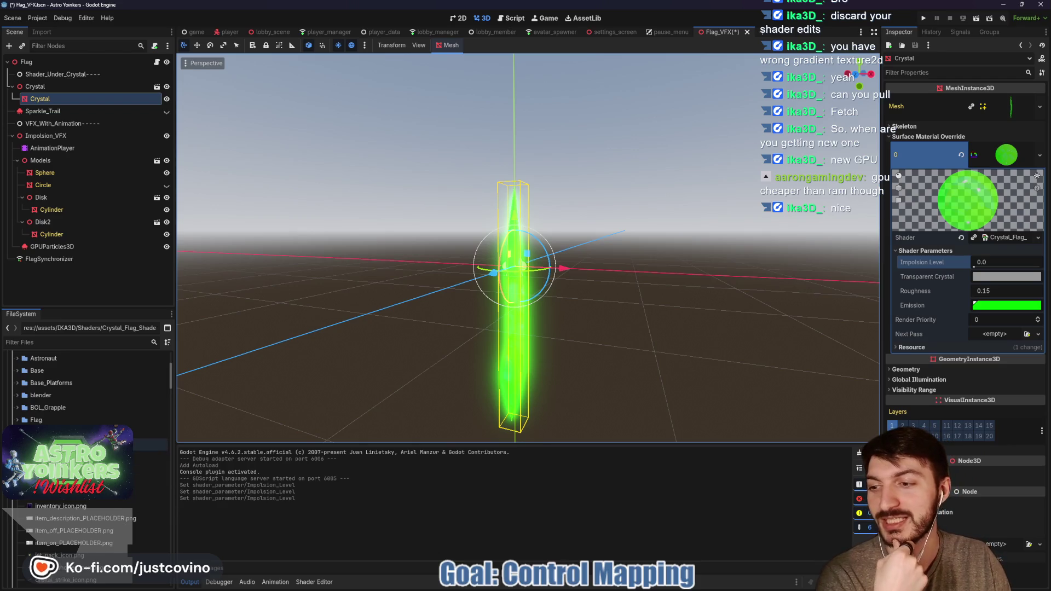
- Collapse the crystal with Impolsion Level 1.0, orbit around it, reset to 0.0, then run the game
double_click(54, 438)
scroll(88, 432, up, 5)
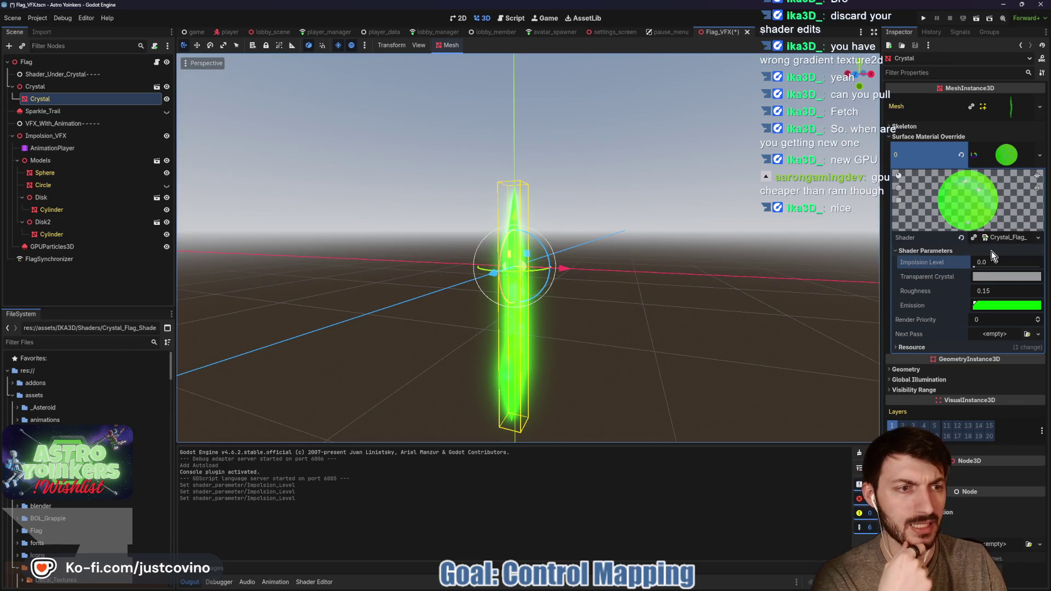
drag(975, 267, 1049, 272)
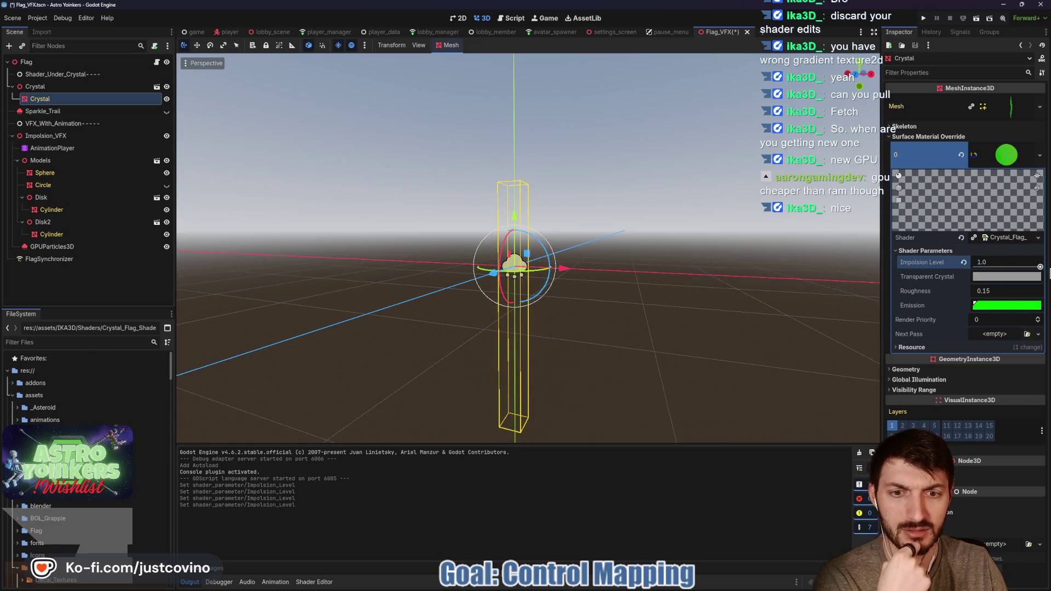
mouse_move(766, 317)
mouse_down()
mouse_move(554, 322)
mouse_move(661, 318)
mouse_up()
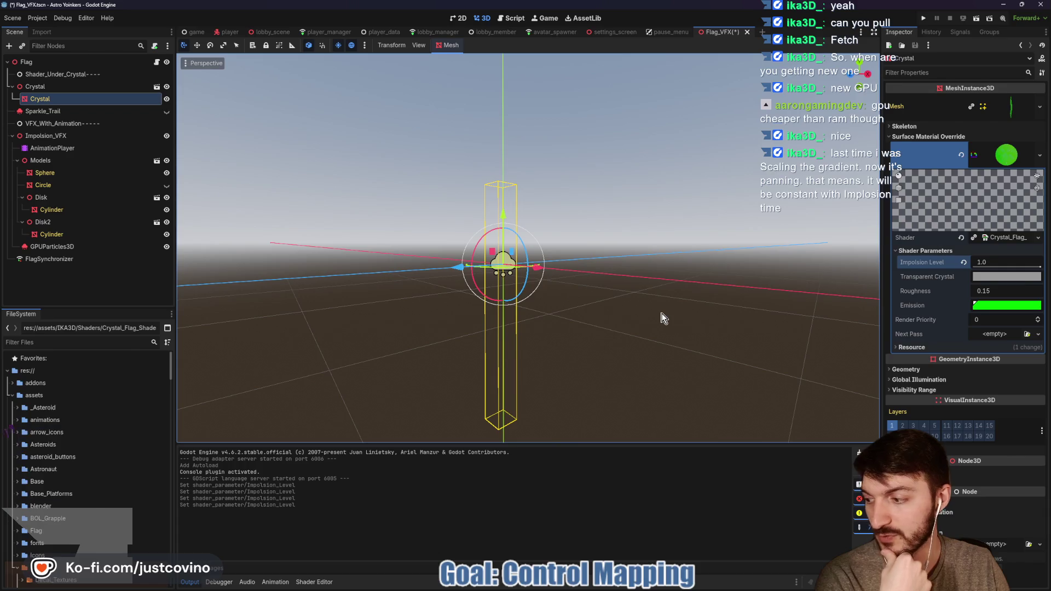
drag(1013, 264, 845, 281)
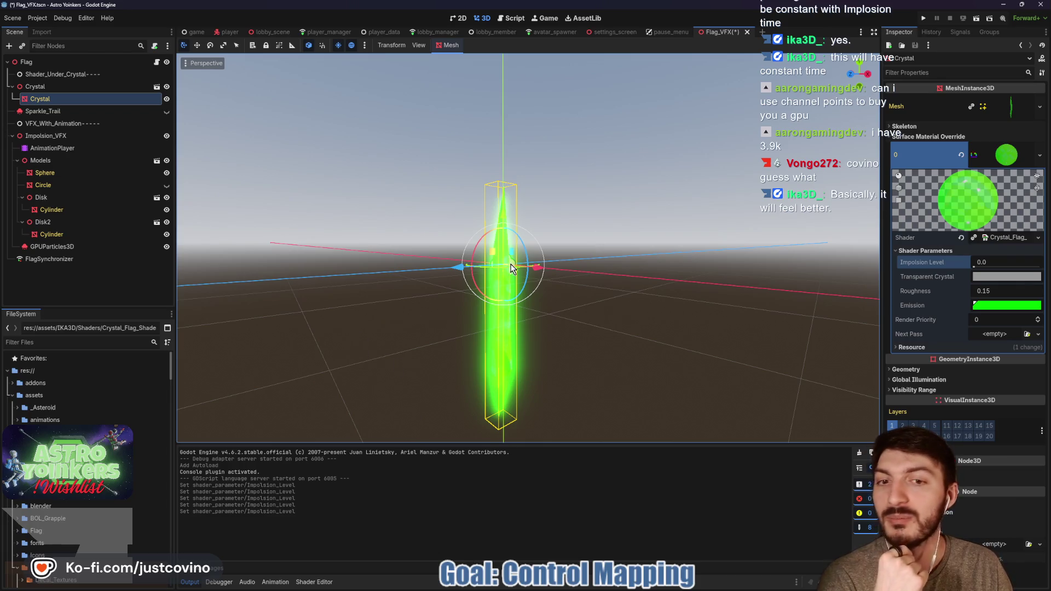
click(923, 19)
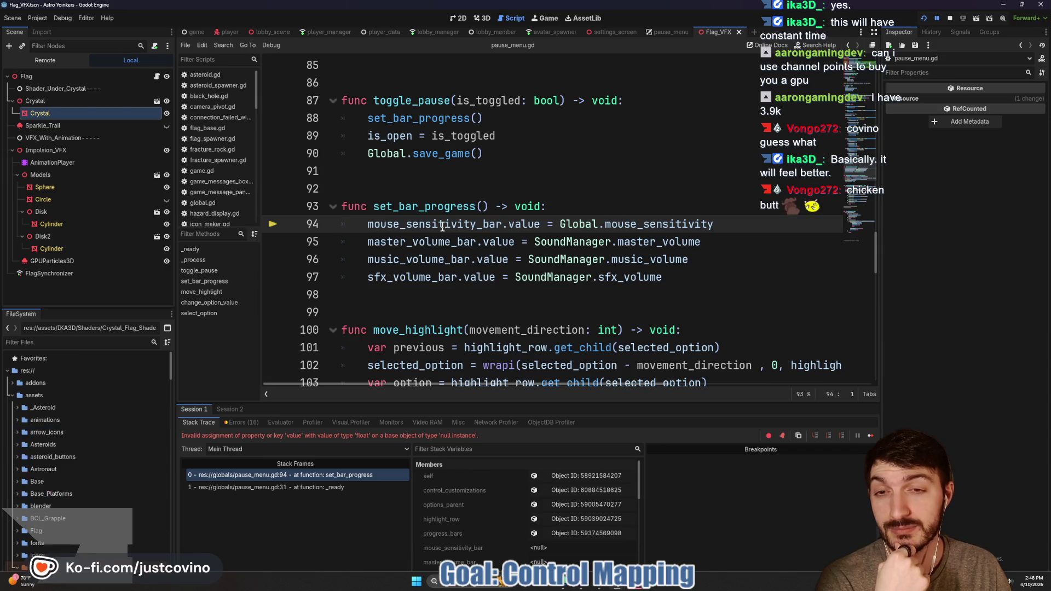
- Inspect mouse_sensitivity_bar on line 94 and the onready declarations, then stop the crashed game
scroll(469, 283, up, 5)
scroll(468, 283, down, 5)
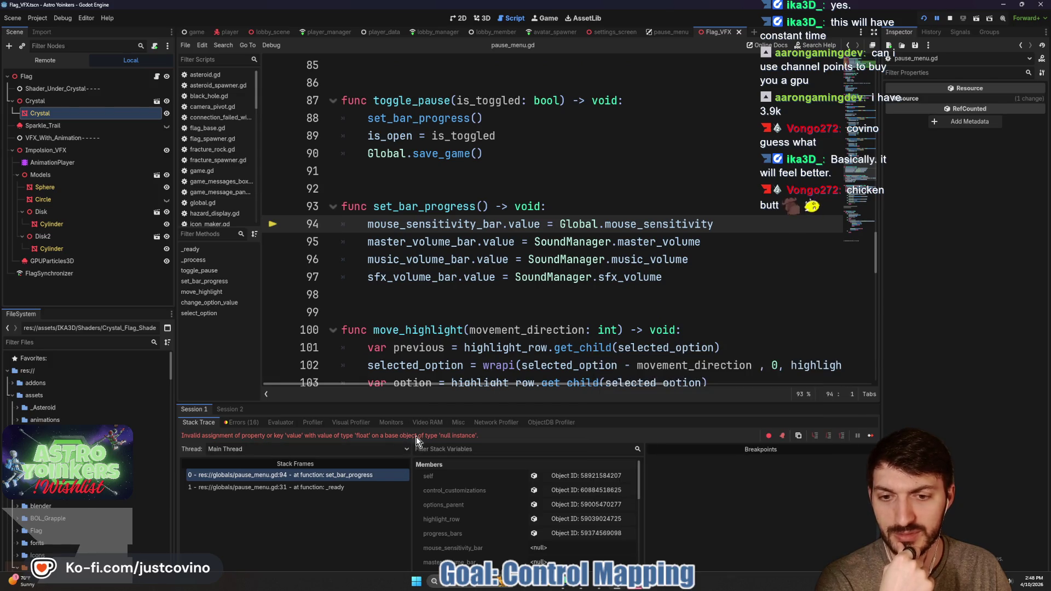
click(477, 226)
scroll(478, 235, up, 18)
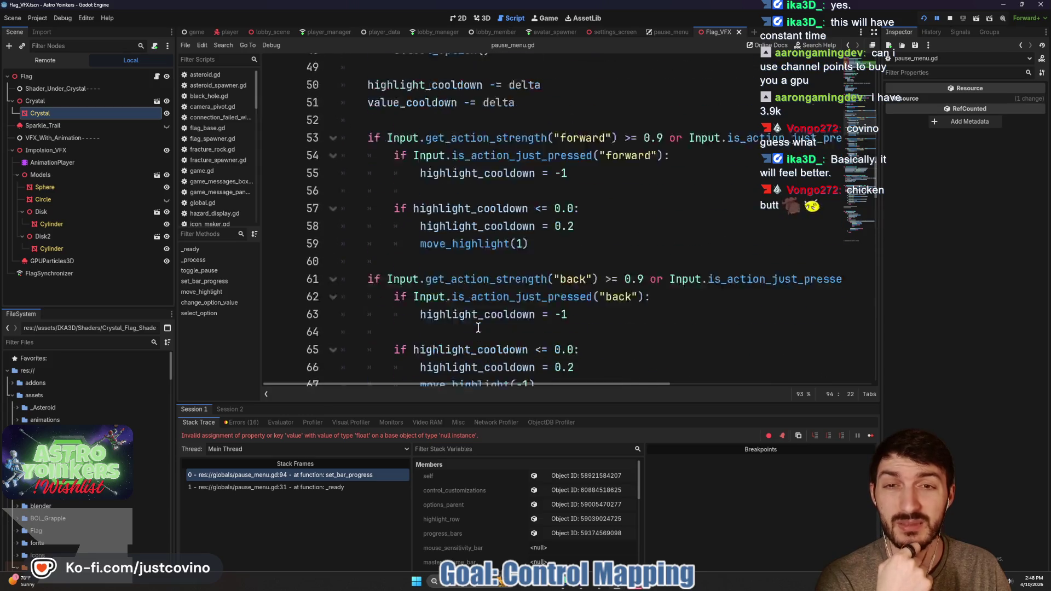
scroll(481, 333, up, 10)
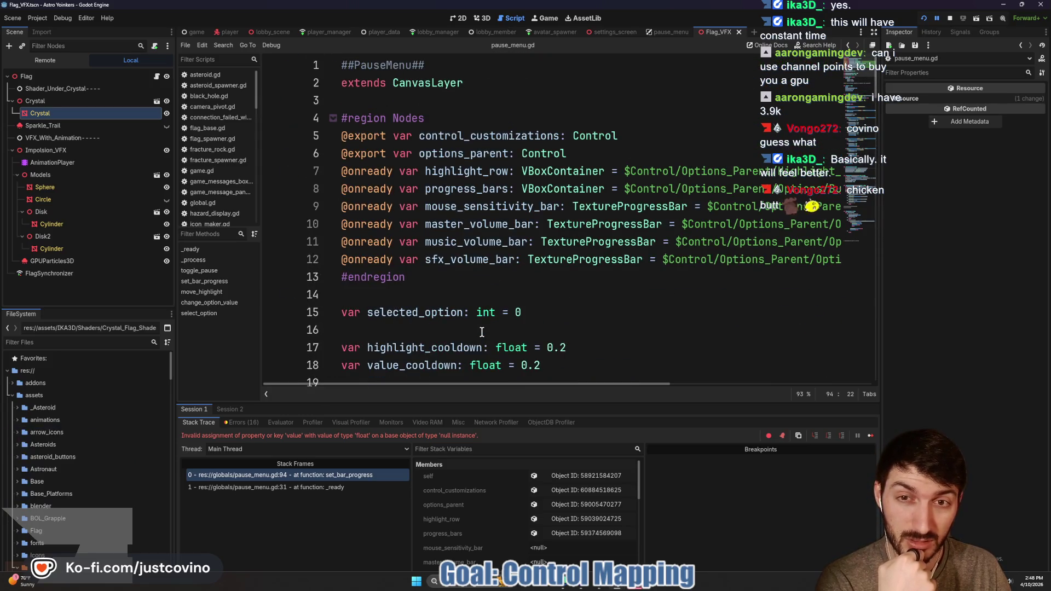
click(950, 21)
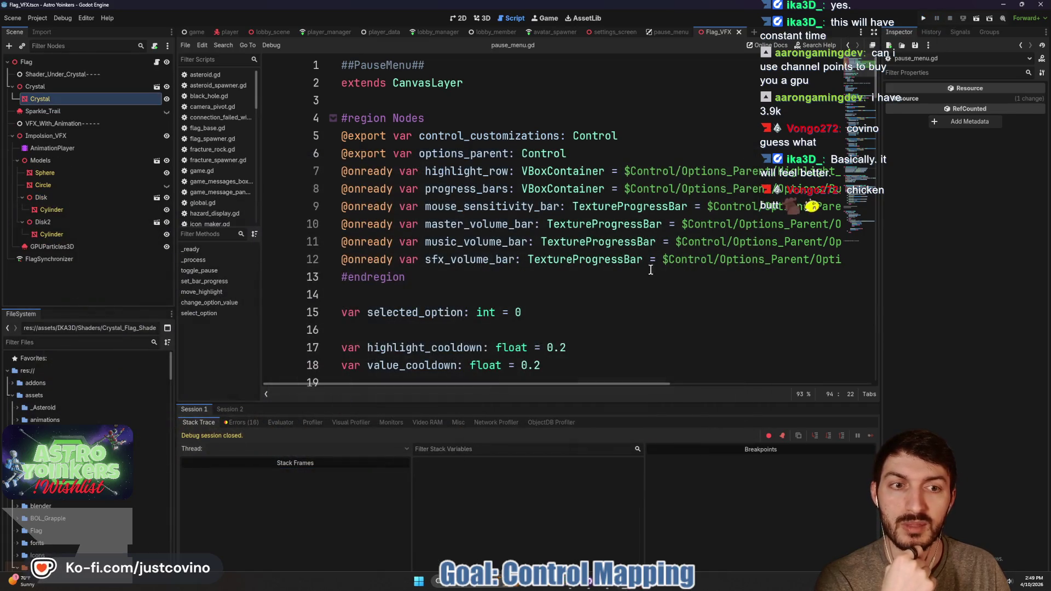
- In the pause_menu scene, expand Options_Parent down to MouseSensitivity and select MouseSensitivityProgress
click(678, 33)
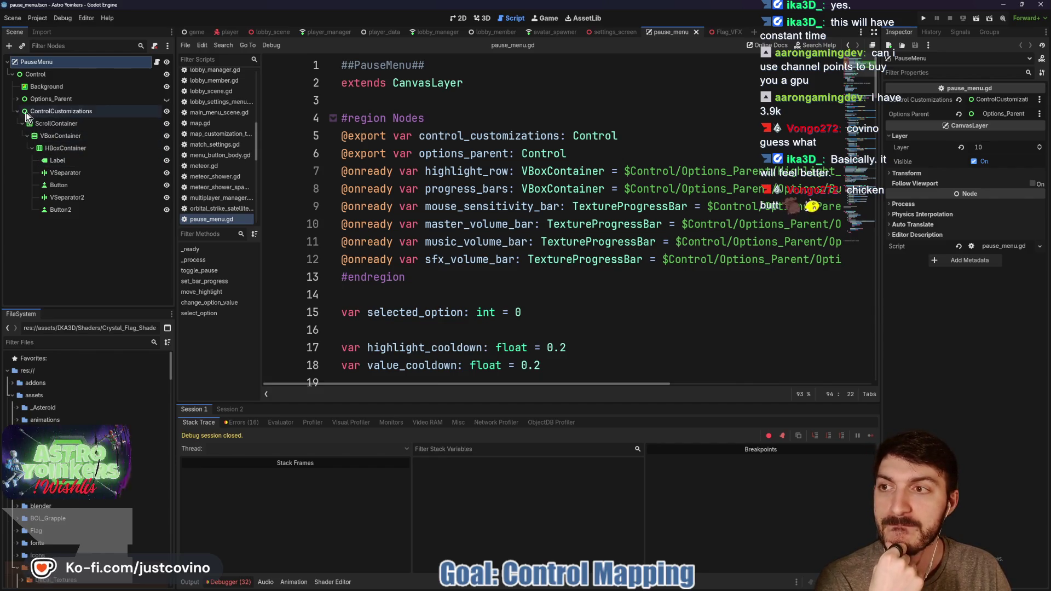
click(17, 98)
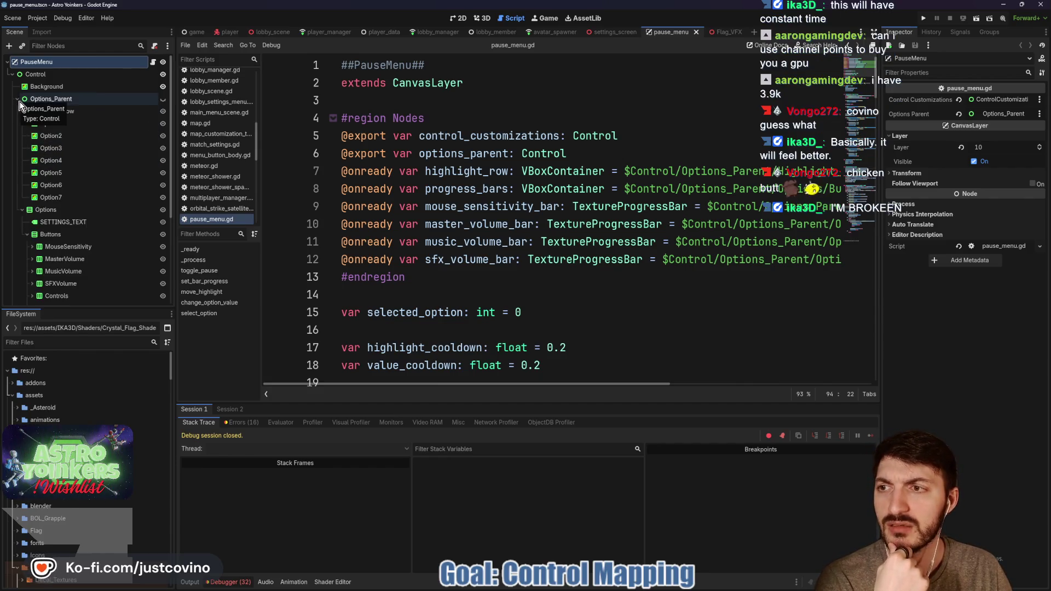
click(18, 98)
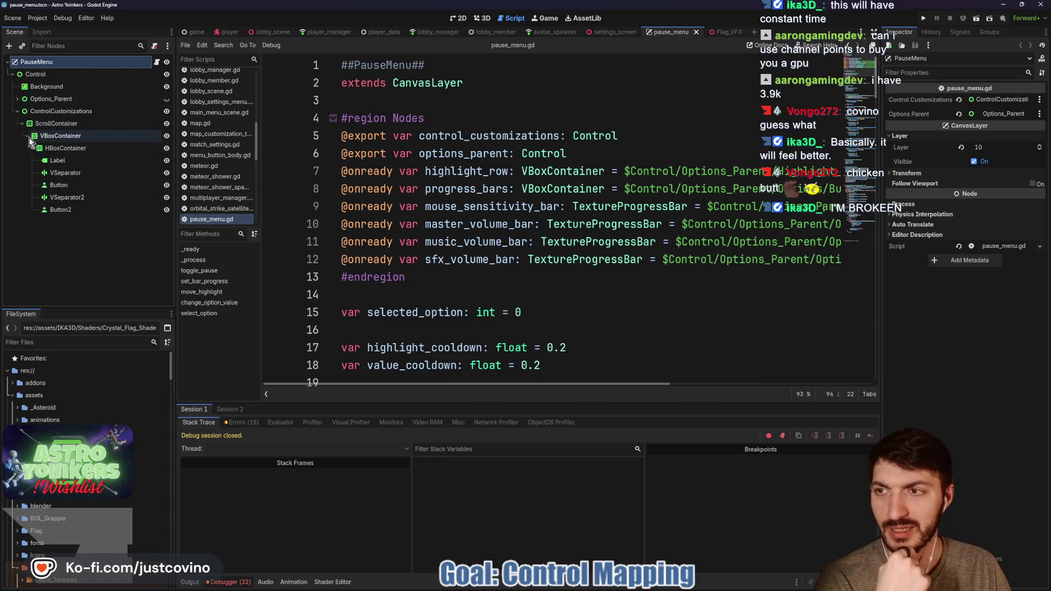
click(15, 97)
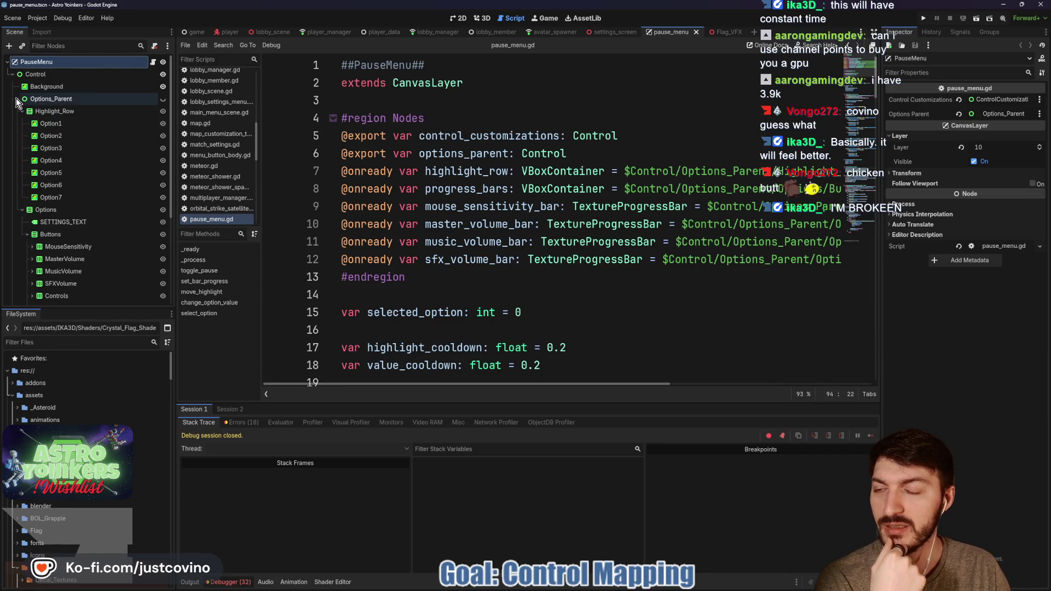
scroll(55, 164, down, 3)
click(32, 184)
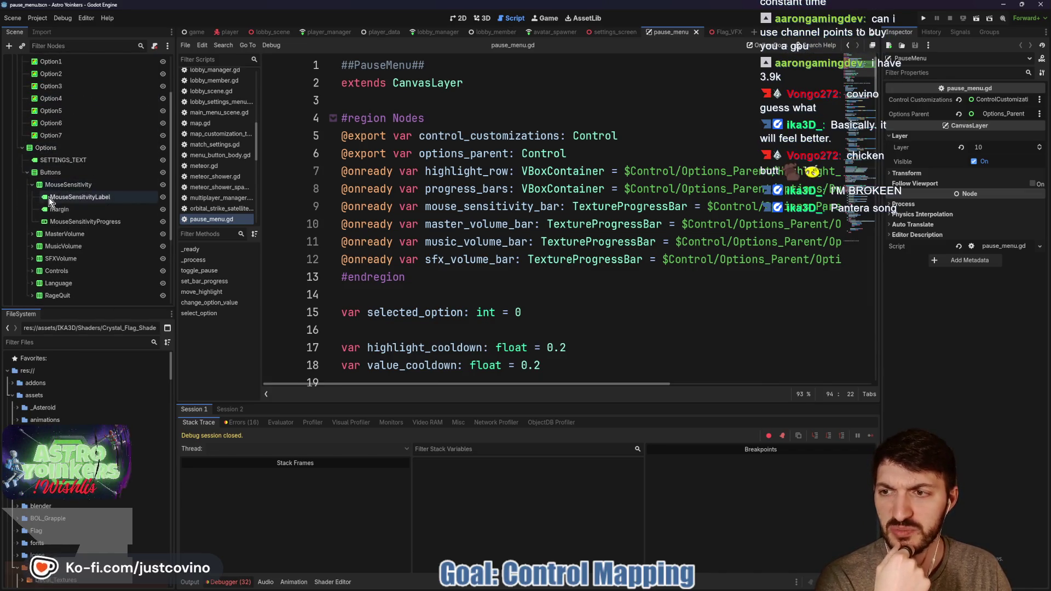
click(93, 223)
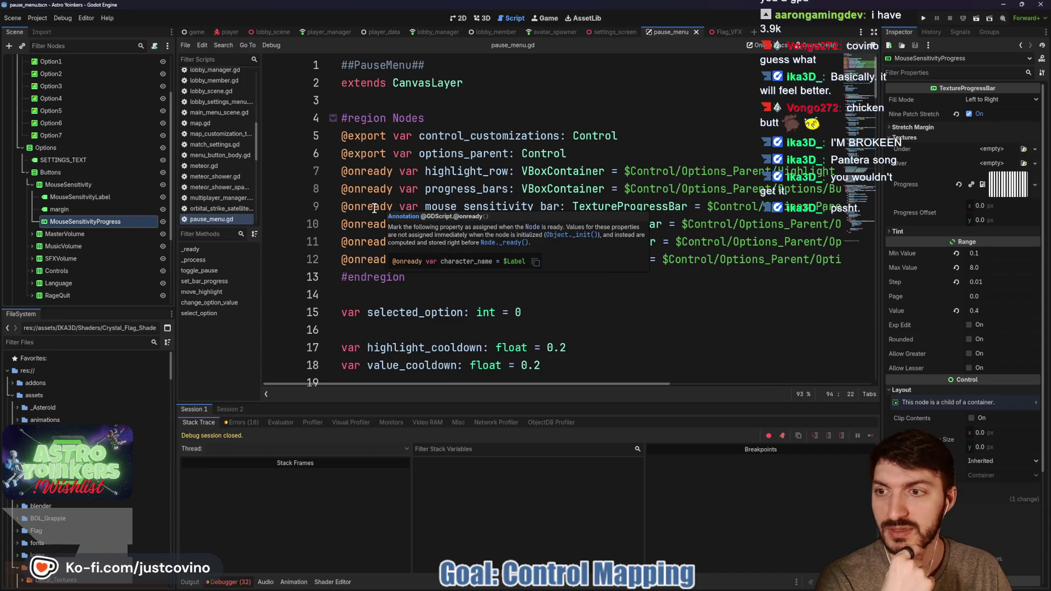
- Highlight div1 in the mouse_sensitivity_bar node path in pause_menu.gd
scroll(514, 223, right, 10)
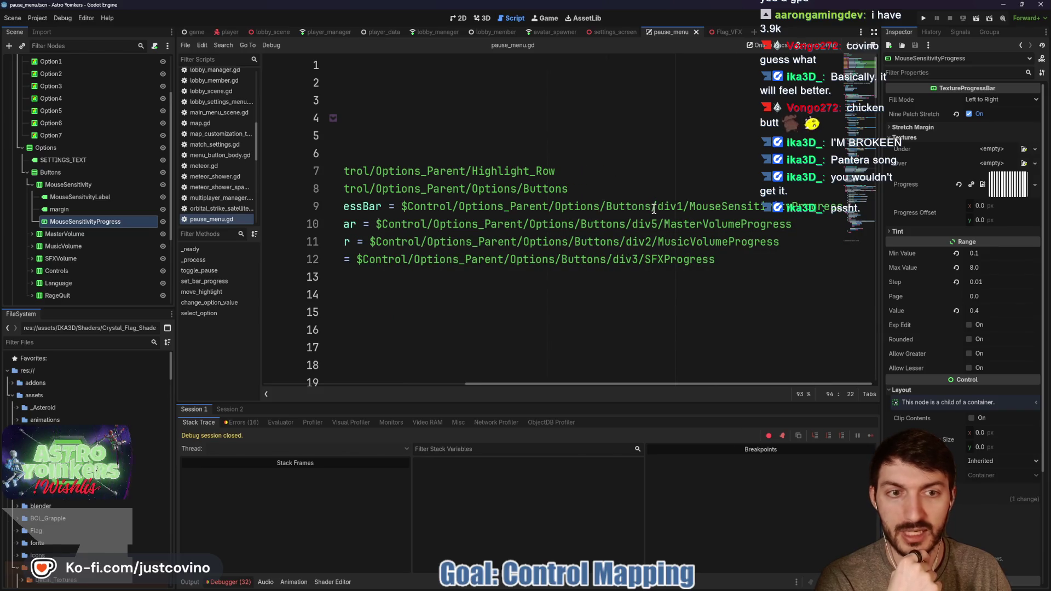
drag(682, 205, 657, 202)
scroll(596, 211, left, 10)
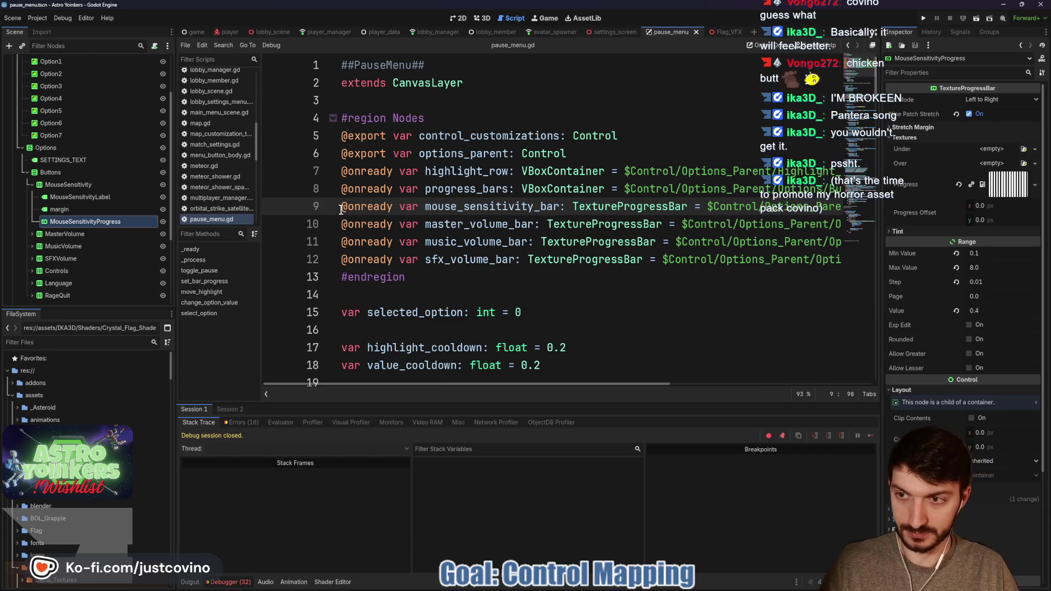
- Replace the old declaration with an exported TextureProgressBar named mouse_sensitivity_bar and save
drag(344, 208, 858, 209)
key(BackSpace)
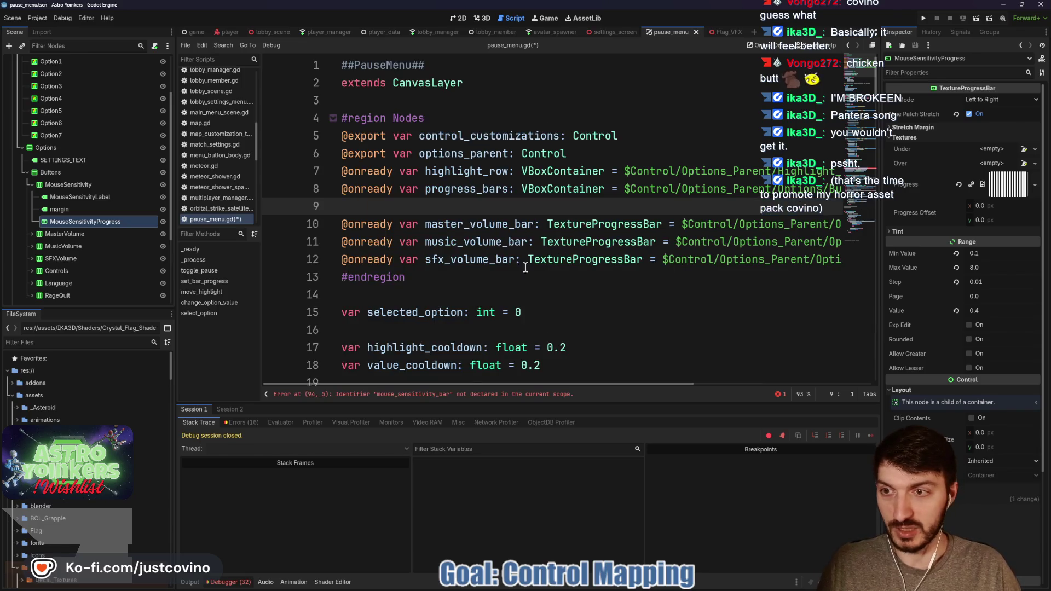
drag(121, 221, 352, 207)
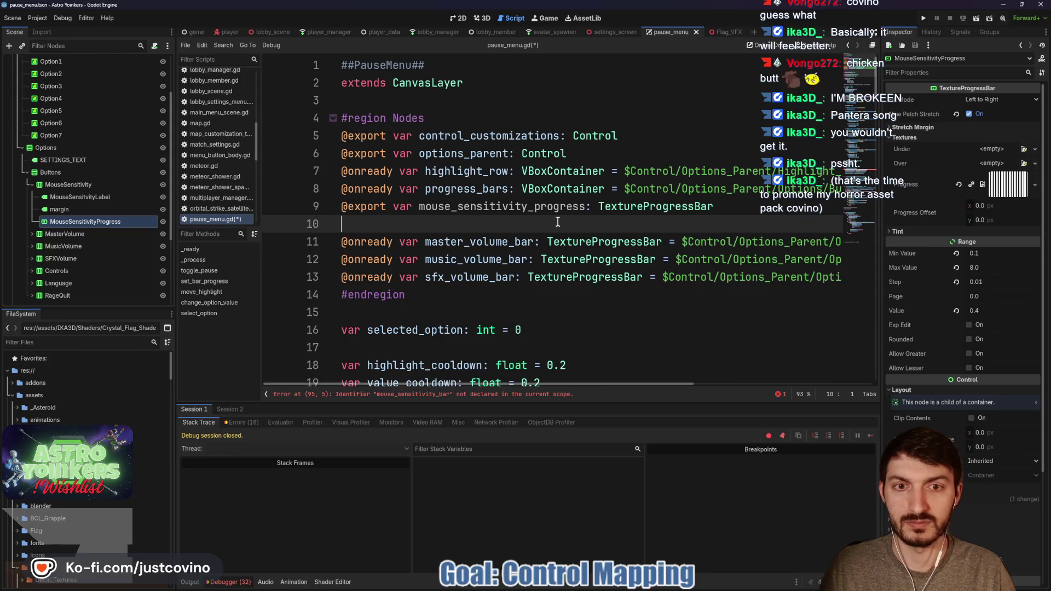
drag(535, 206, 578, 206)
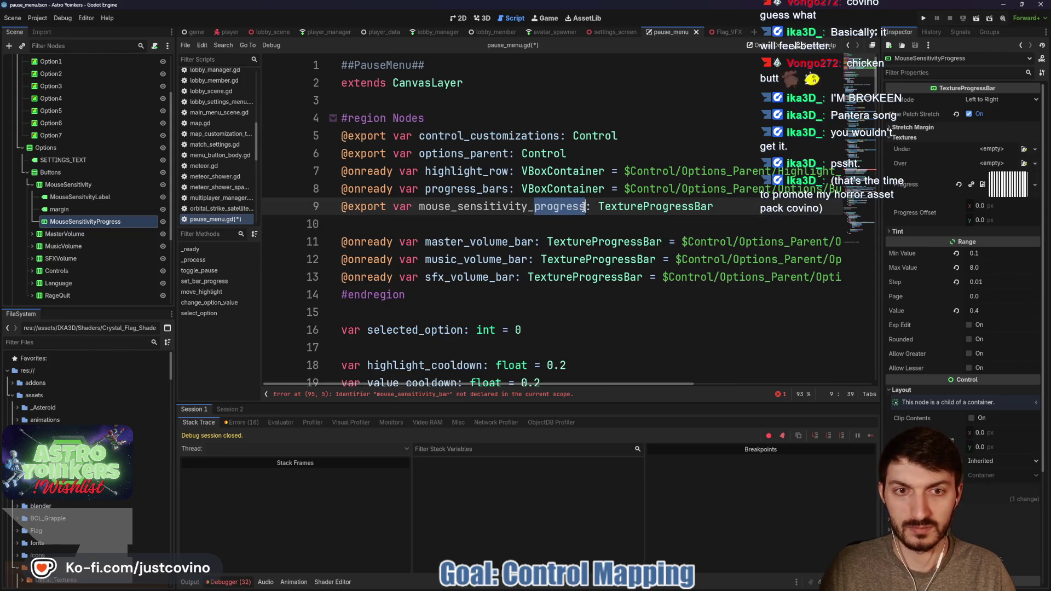
text(bar)
click(606, 222)
key(ctrl+s)
- Select the PauseMenu root and open the node picker for Mouse Sensitivity Bar
scroll(77, 87, up, 3)
click(50, 62)
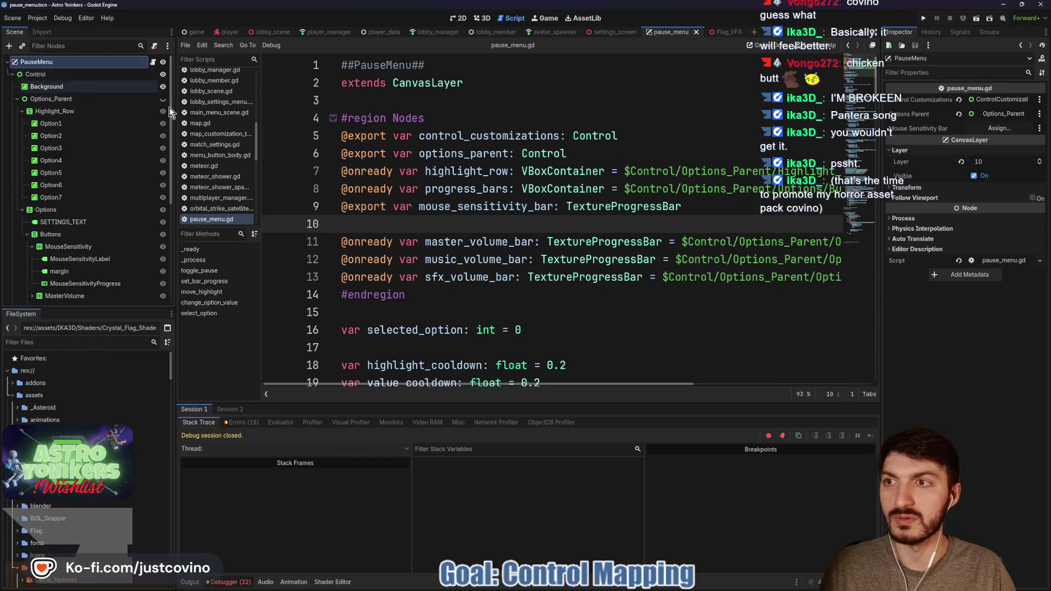
click(999, 129)
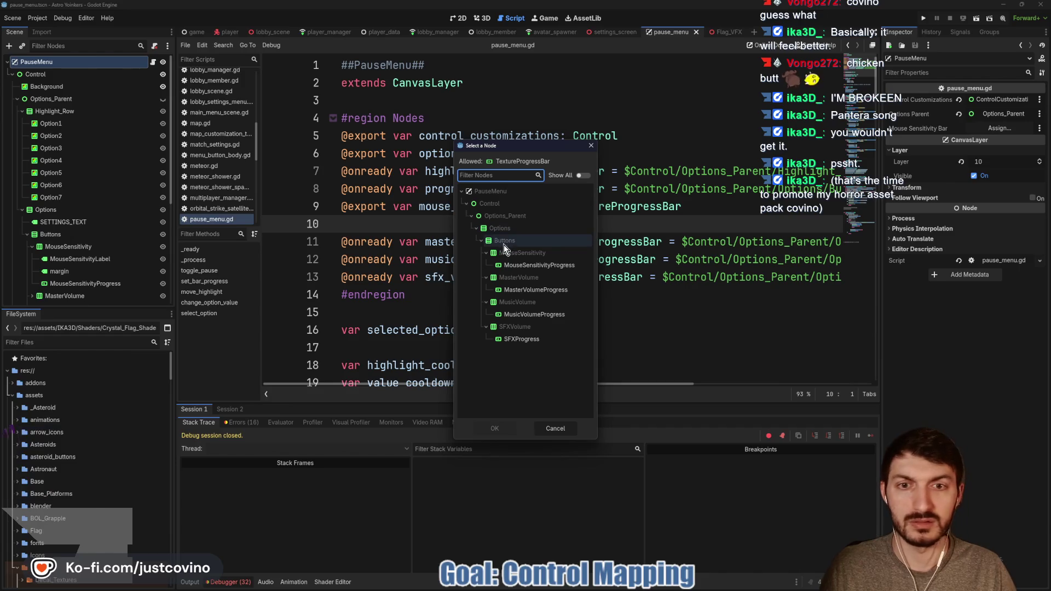
- Choose MouseSensitivityProgress in the Select a Node dialog and confirm with OK
click(539, 265)
click(494, 429)
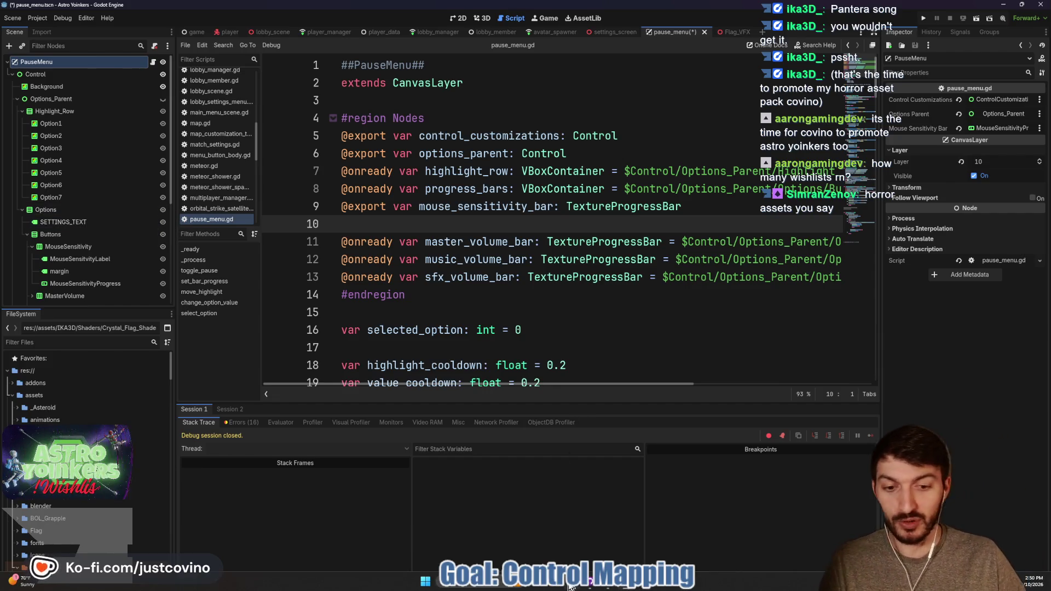
- In a new browser tab, load itch.io's game assets tagged 3D and Godot
click(675, 588)
click(223, 77)
text(itch.io/game-assets/tag-3d/tag-godot)
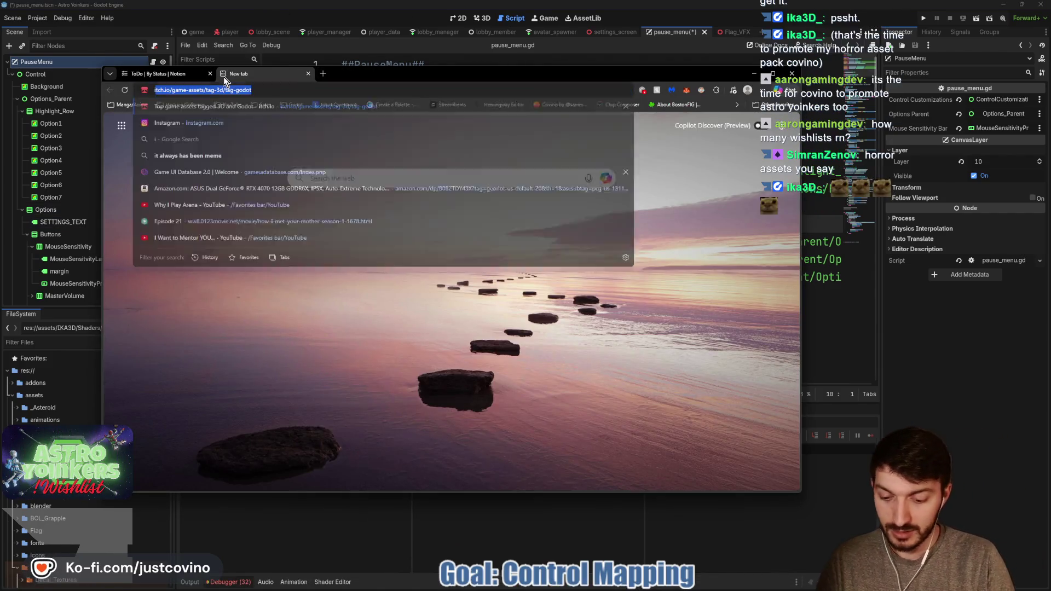
key(Return)
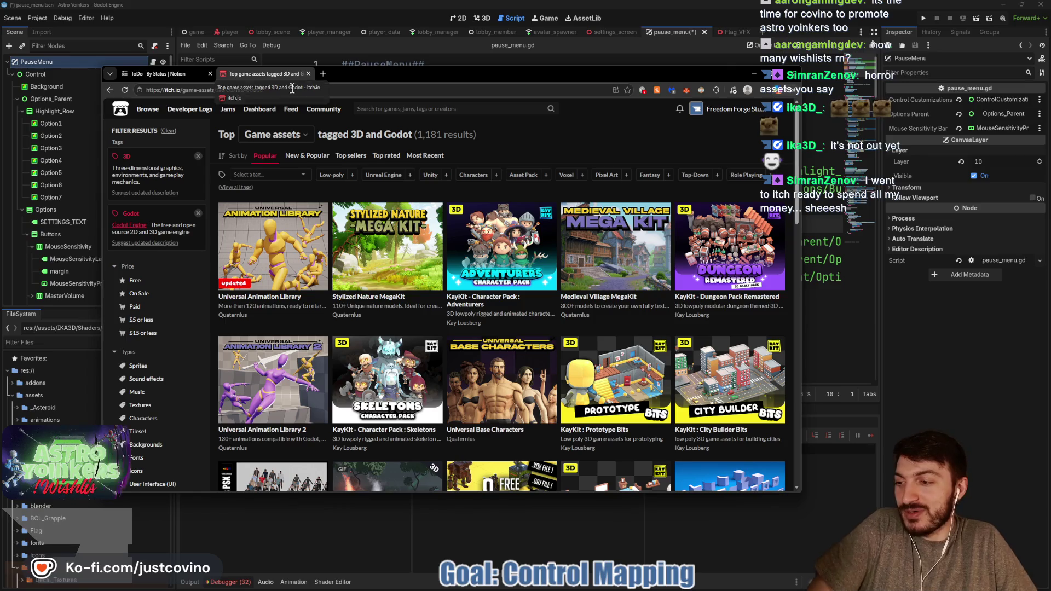
- Close the itch.io tab and bring the Godot editor showing pause_menu.gd back to front
click(308, 74)
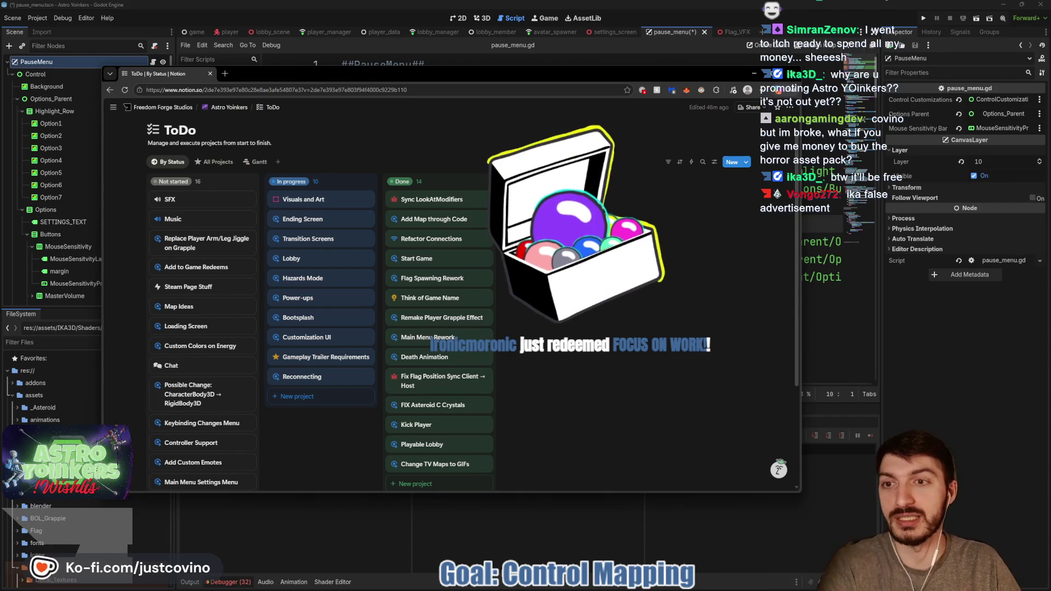
click(809, 323)
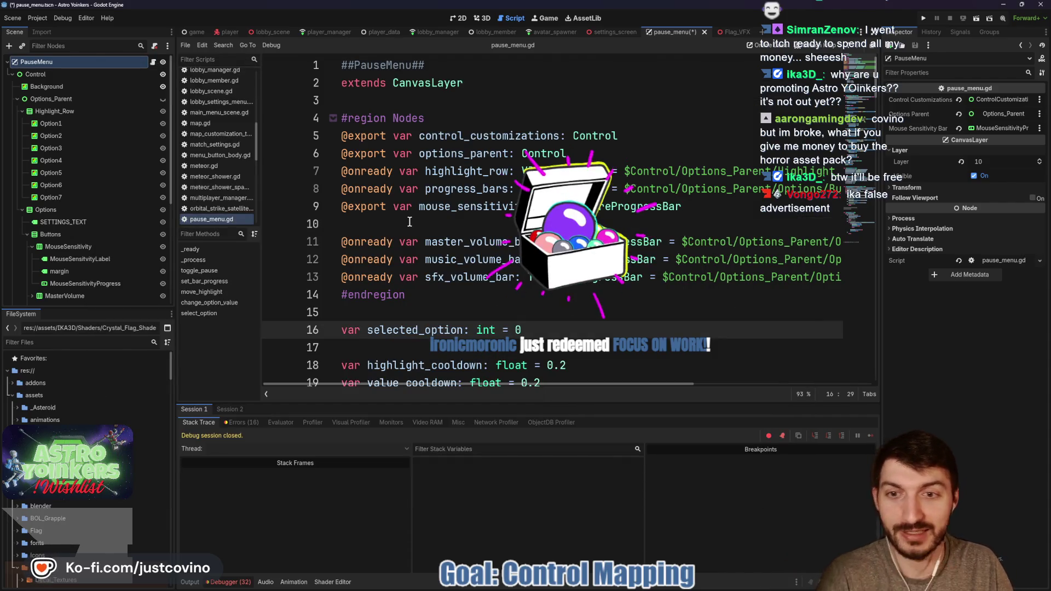
- Export MasterVolumeProgress as master_volume_bar and delete its duplicate old declaration
scroll(136, 266, down, 1)
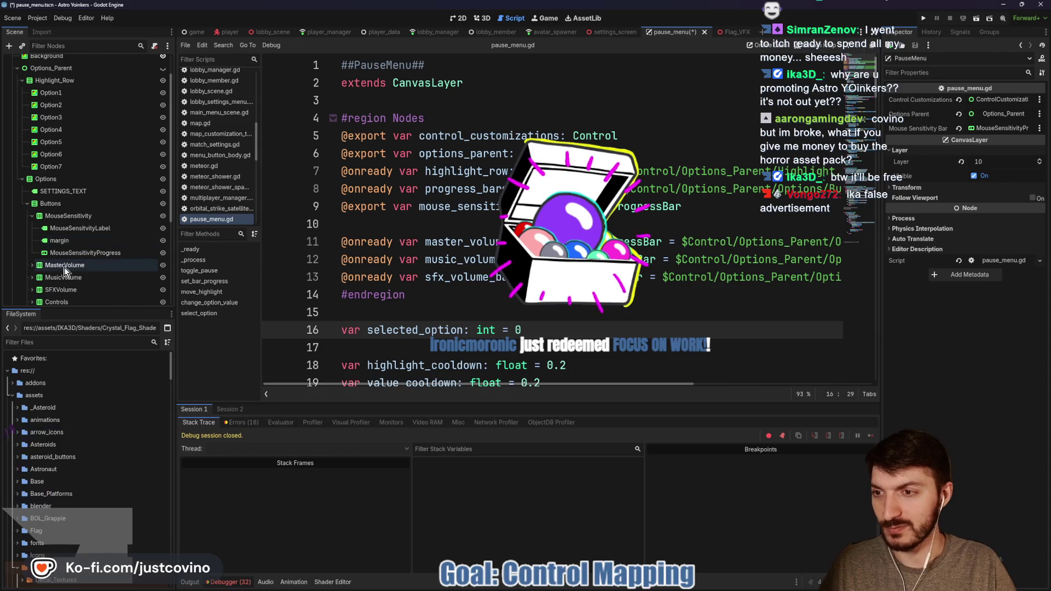
click(32, 265)
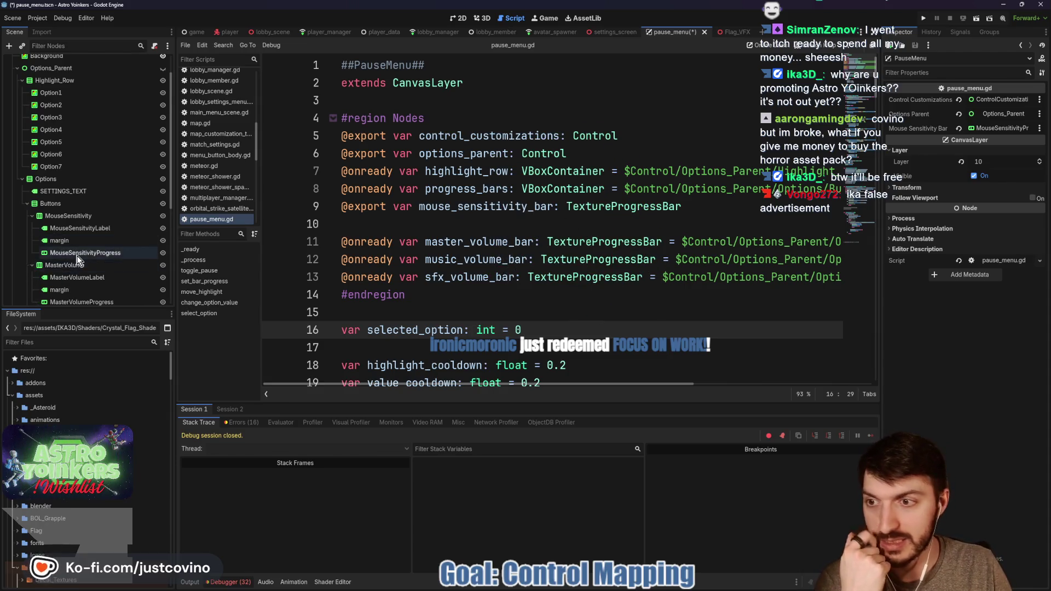
scroll(82, 251, down, 2)
click(100, 241)
drag(76, 242, 375, 225)
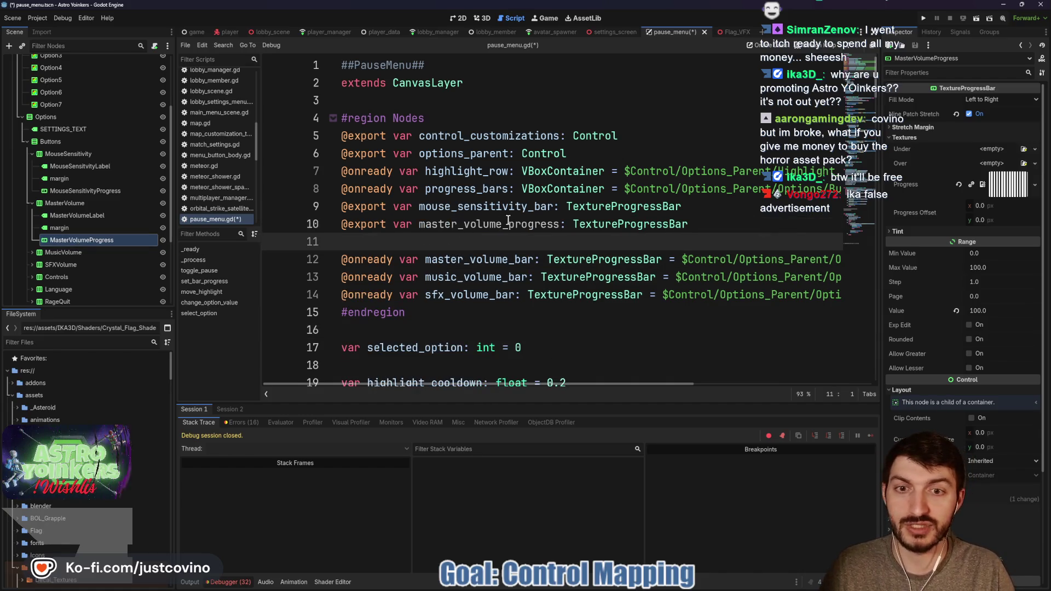
drag(511, 224, 557, 224)
text(bar)
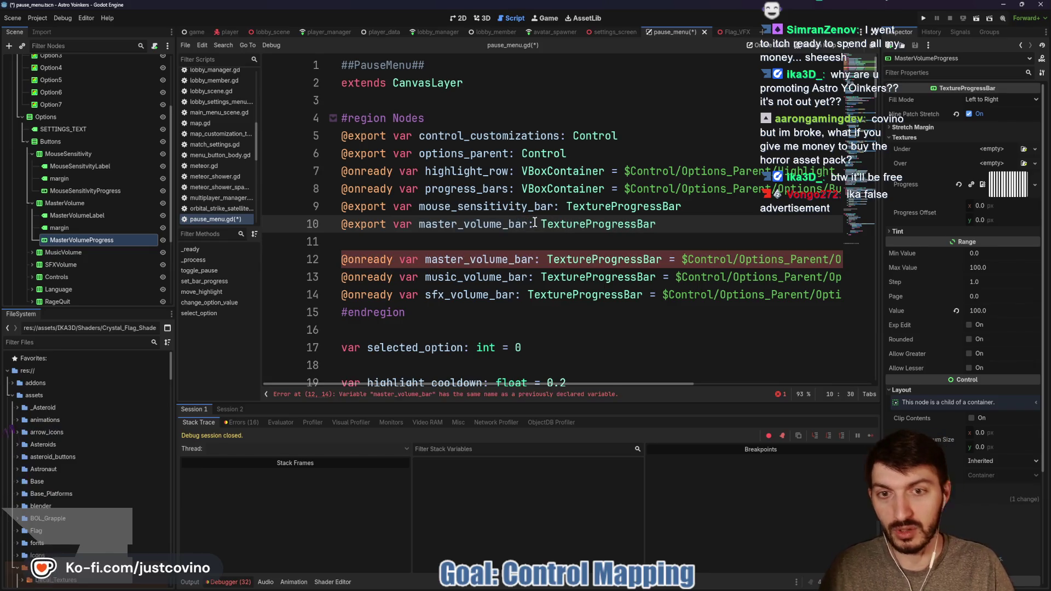
drag(341, 259, 911, 255)
key(BackSpace)
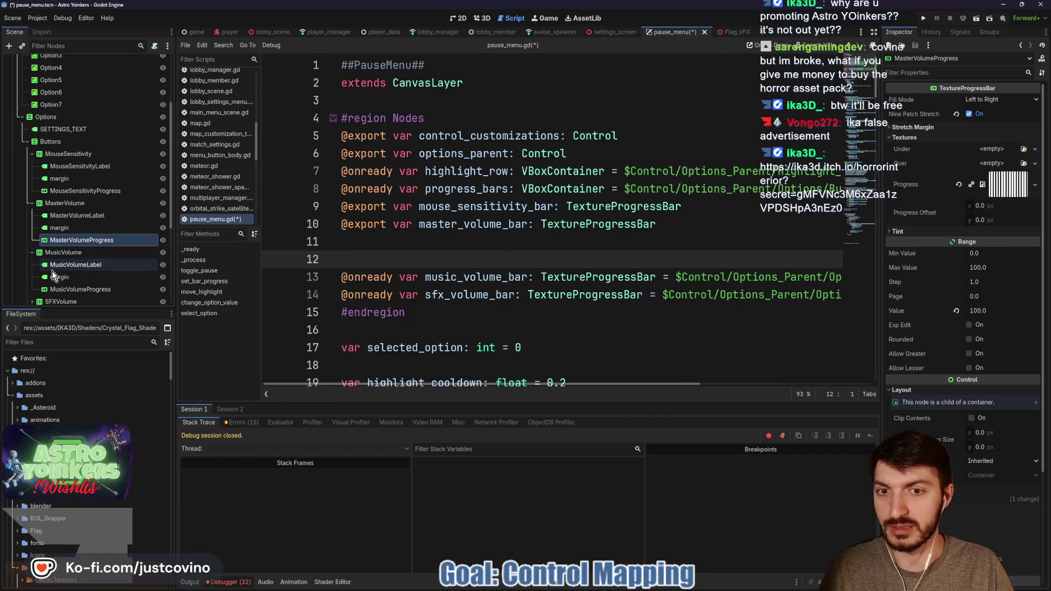
- Drag MusicVolumeProgress and SFXProgress into the script as exported variables on lines 11–12
click(32, 253)
scroll(100, 268, down, 2)
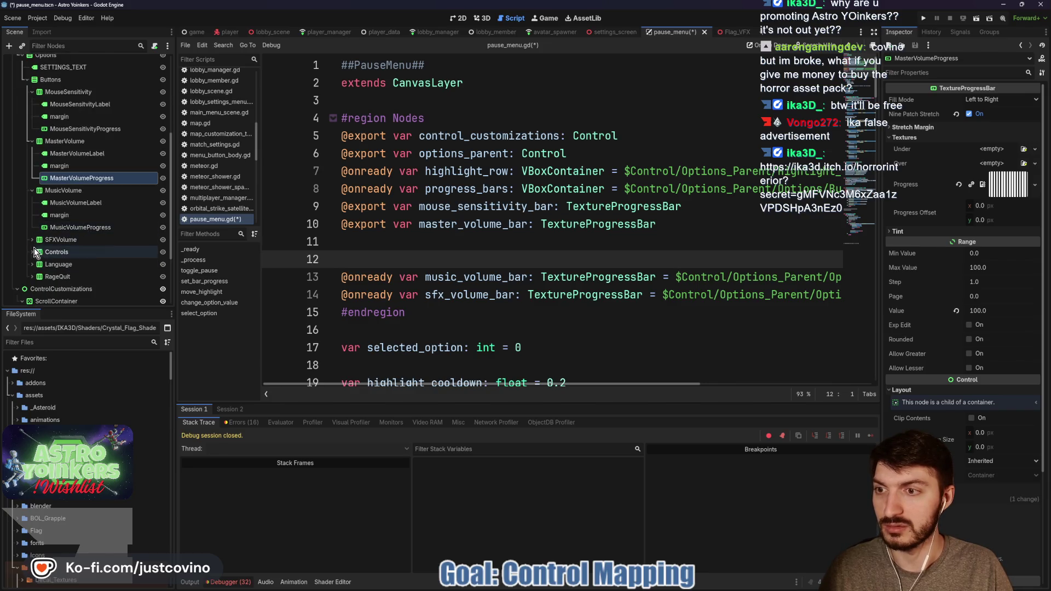
click(31, 240)
click(31, 289)
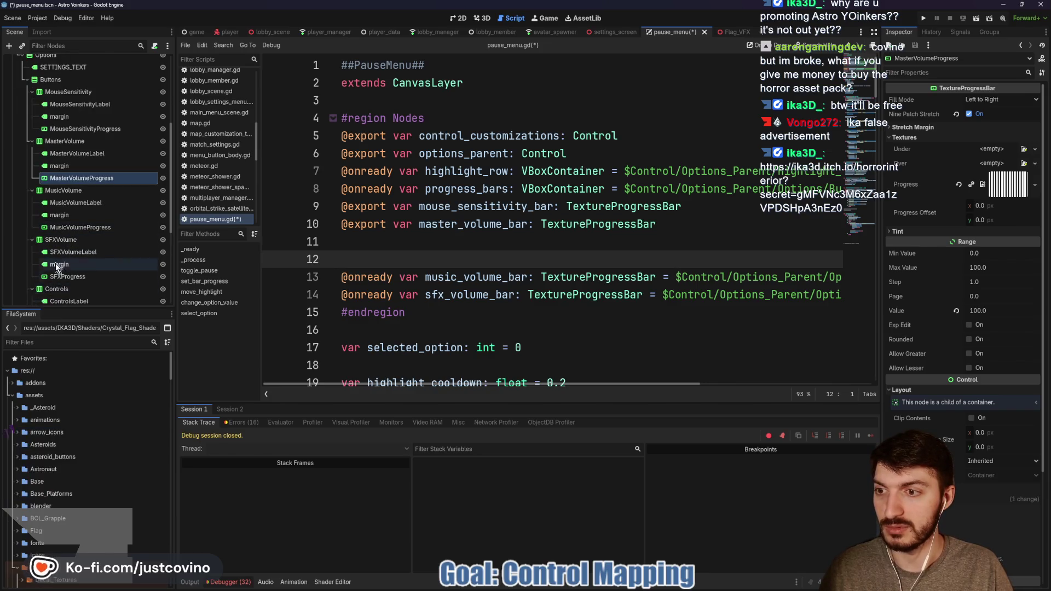
scroll(52, 269, down, 2)
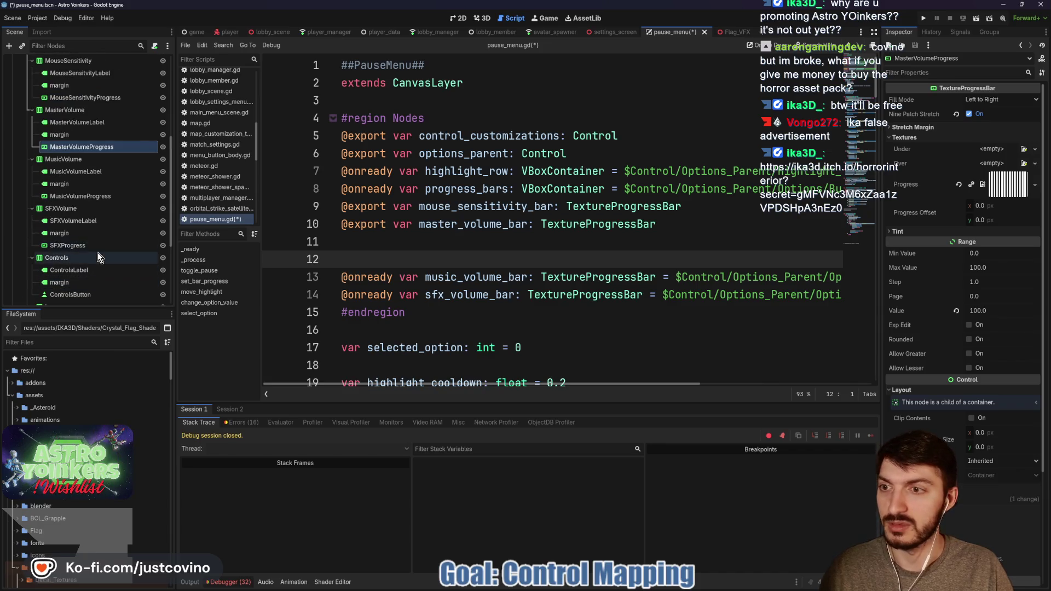
click(69, 246)
ctrl+click(90, 196)
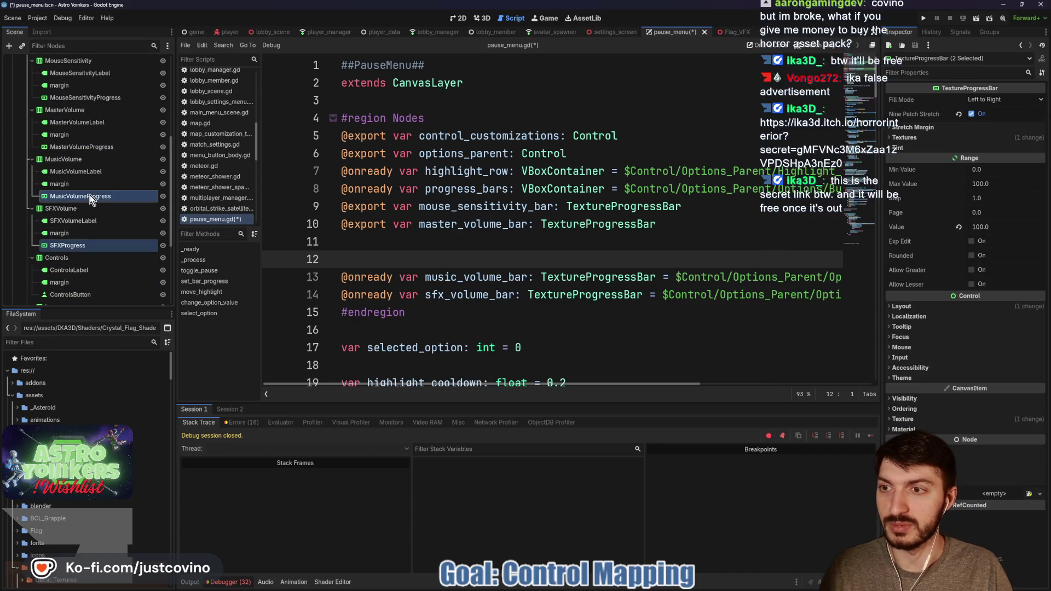
mouse_move(101, 196)
mouse_down()
mouse_move(381, 234)
mouse_move(361, 244)
mouse_up()
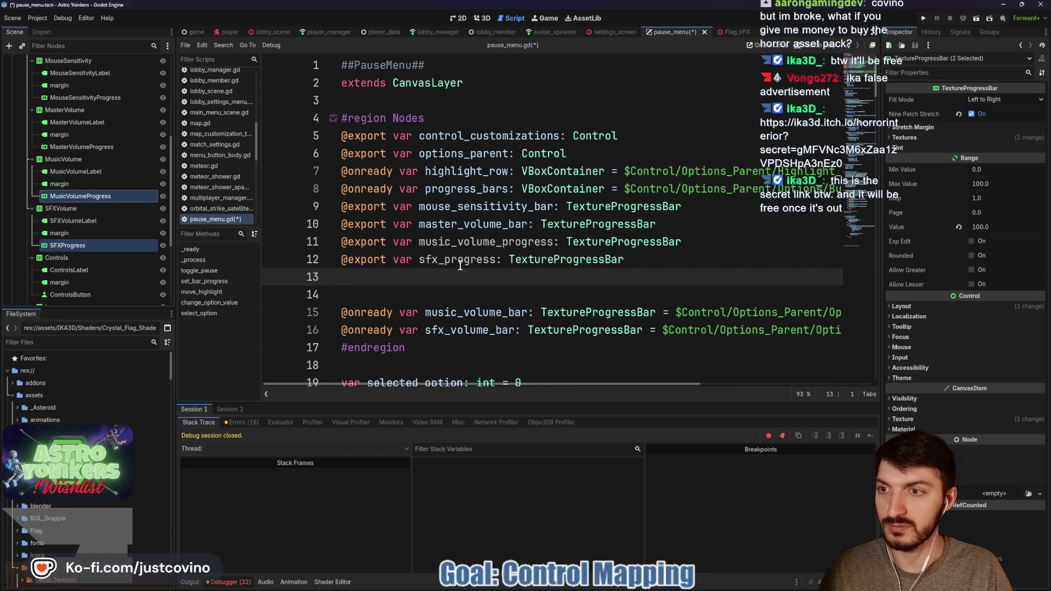
- Rename the new variables to sfx_volume_bar and music_volume_bar
click(442, 260)
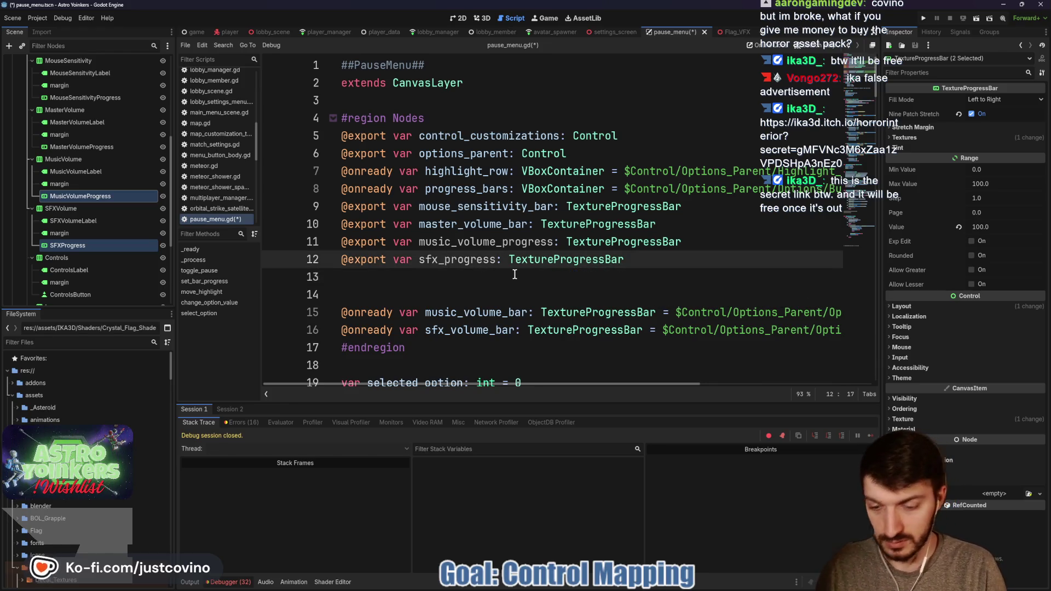
text(volume_)
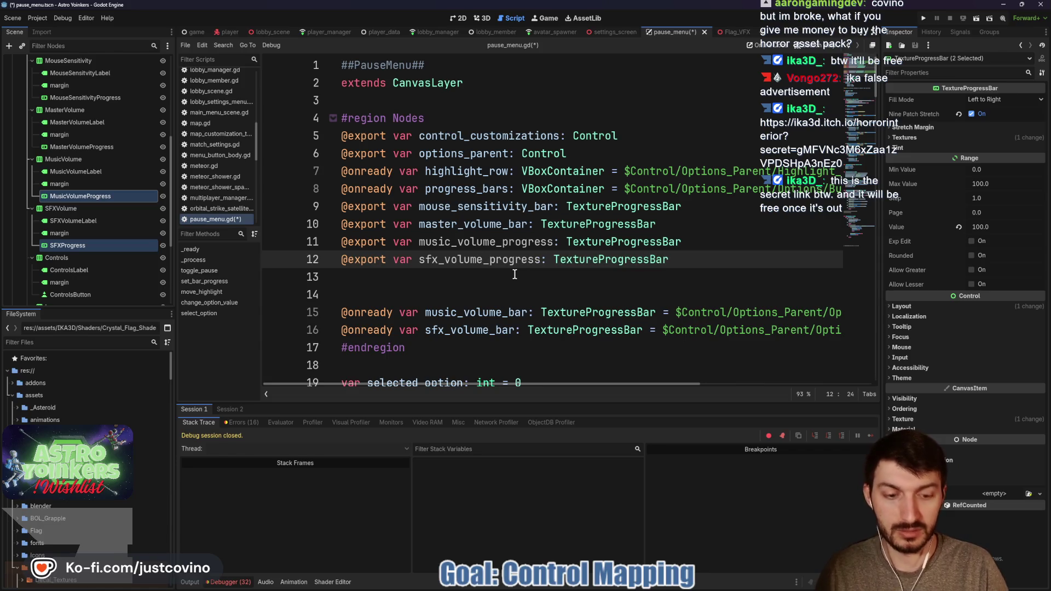
key(Delete)
key(Delete)
key(Delete)
text(bar)
drag(502, 241, 554, 243)
text(bar)
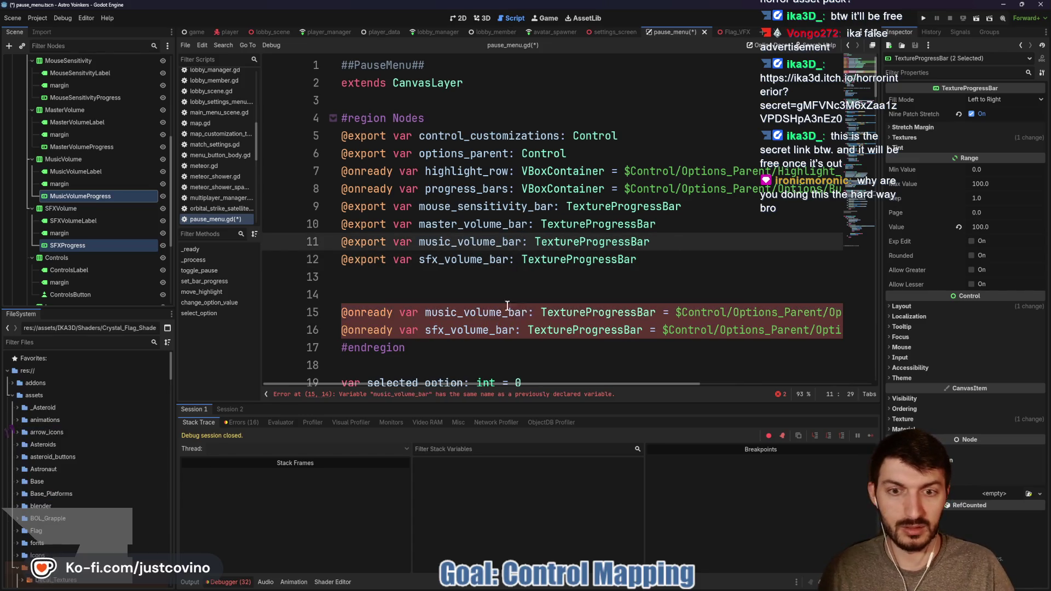
mouse_move(341, 314)
mouse_down()
mouse_move(346, 323)
mouse_move(878, 325)
mouse_up()
key(BackSpace)
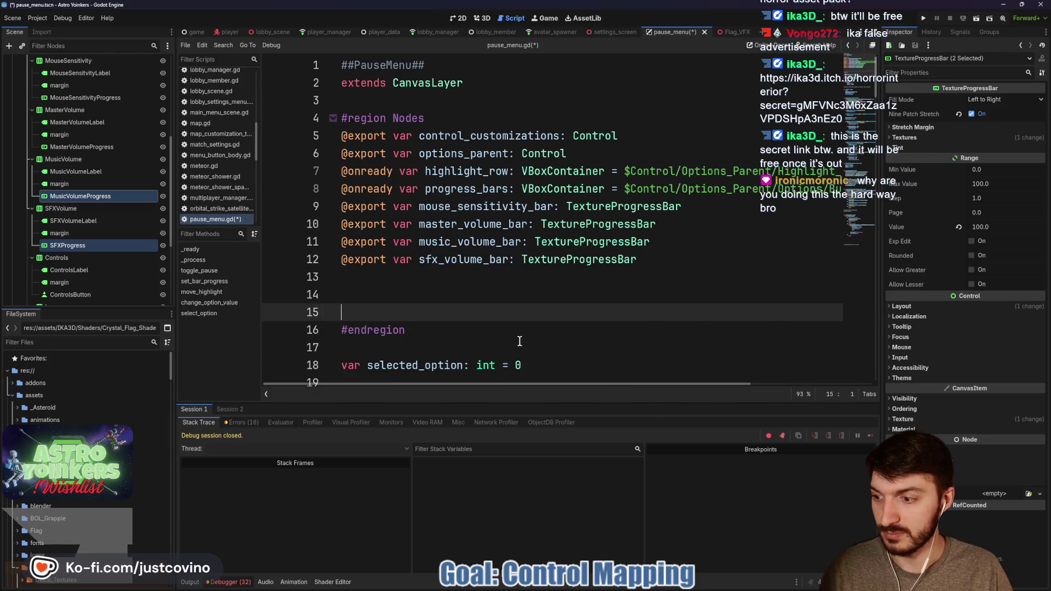
click(519, 345)
key(ctrl+s)
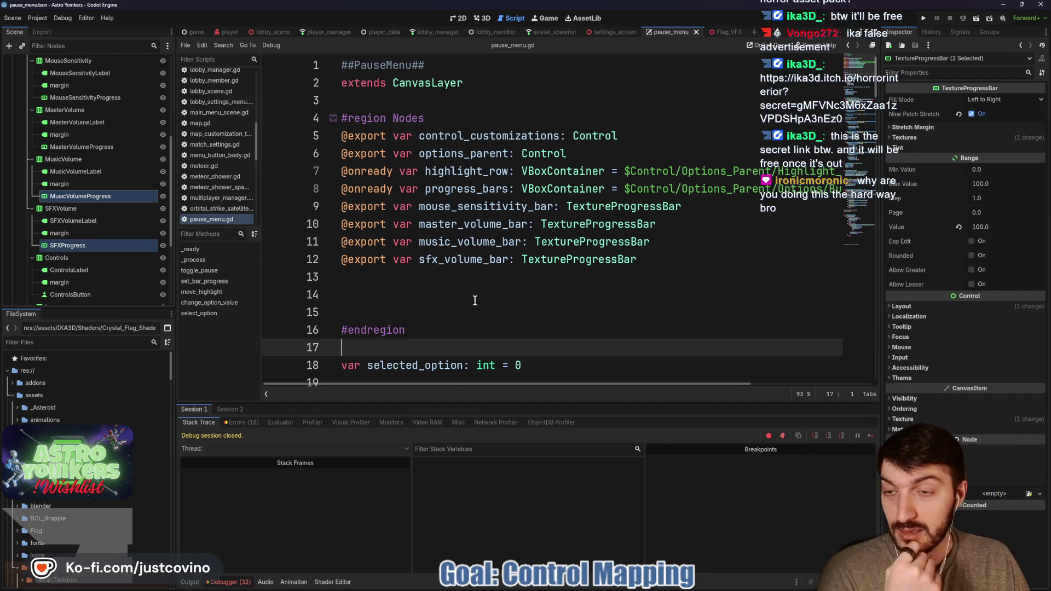
scroll(73, 107, up, 5)
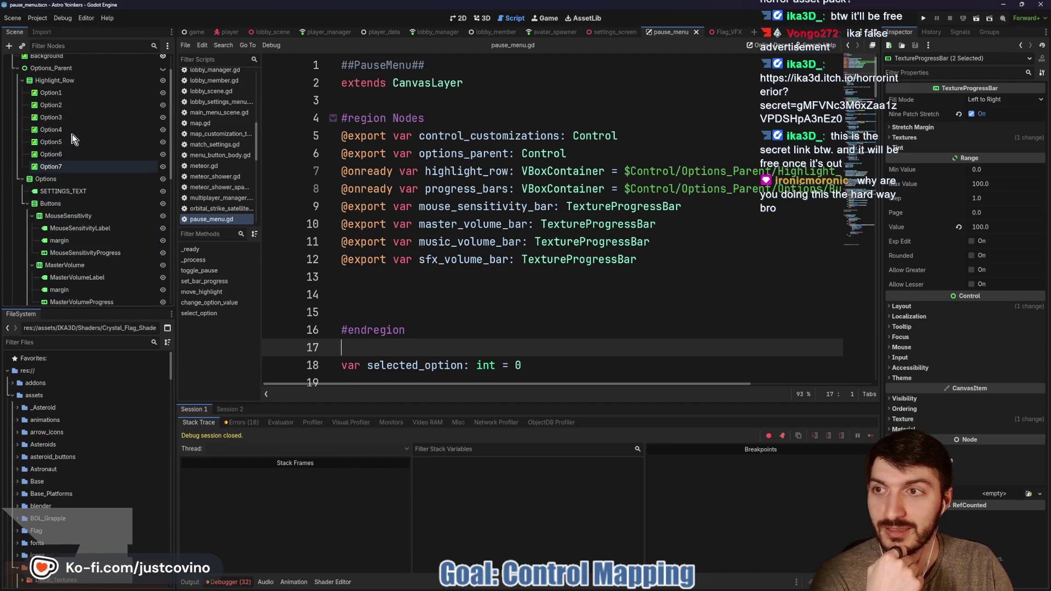
- Select PauseMenu and assign MasterVolumeProgress to Master Volume Bar
click(60, 63)
click(999, 143)
click(539, 265)
click(535, 290)
click(503, 431)
- Assign MusicVolumeProgress to Music Volume Bar and SFXProgress to Sfx Volume Bar
click(994, 158)
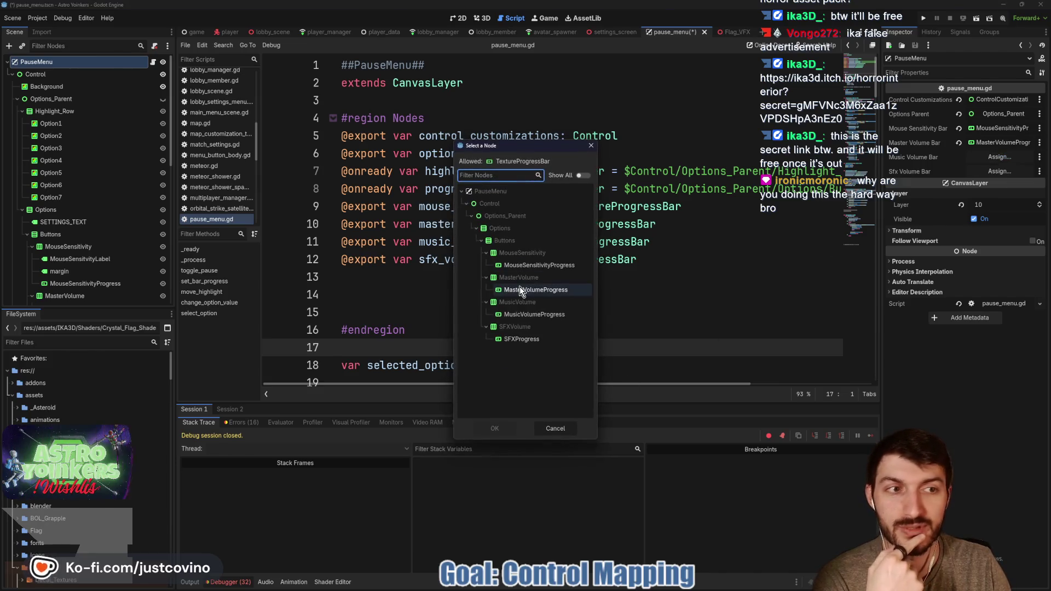
click(535, 314)
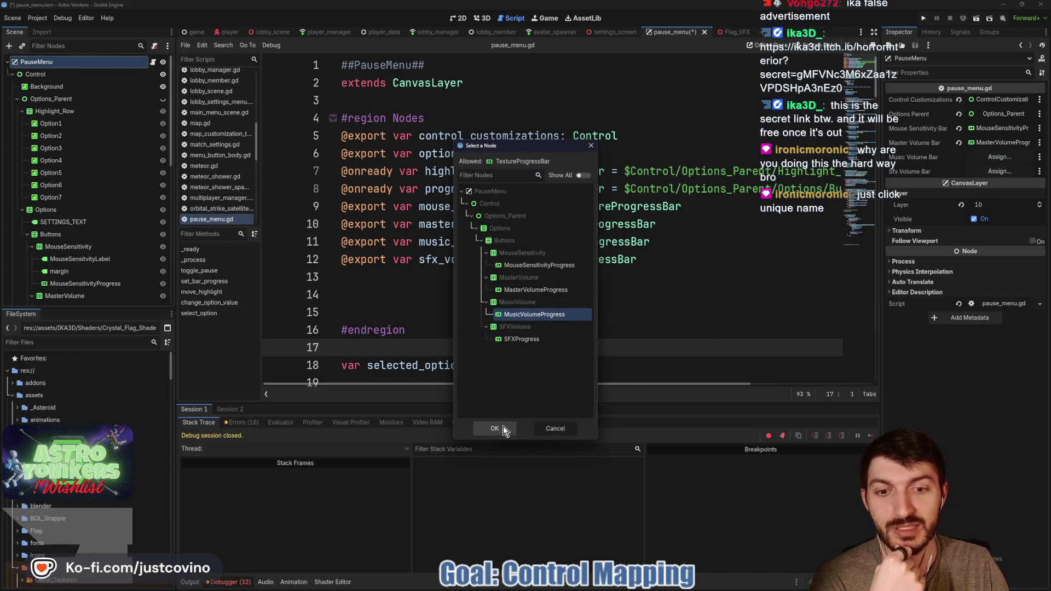
click(502, 427)
click(993, 171)
click(519, 339)
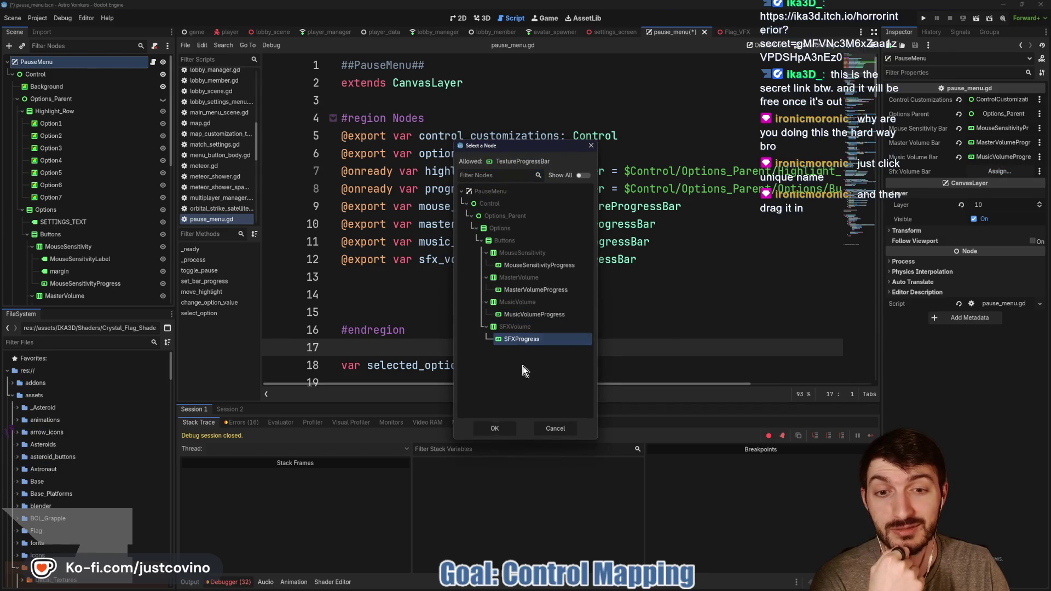
click(502, 429)
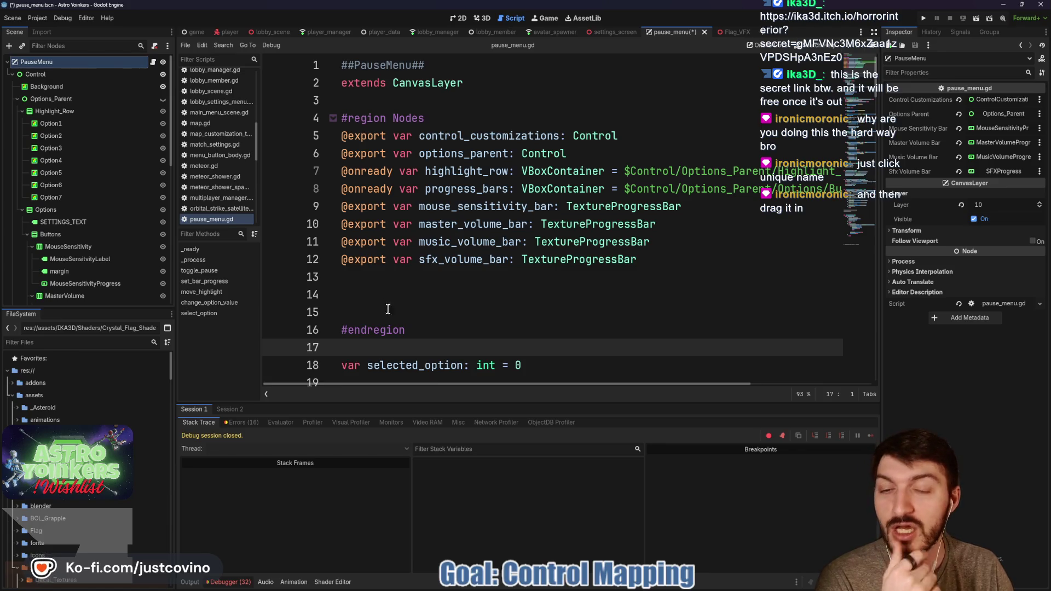
click(386, 312)
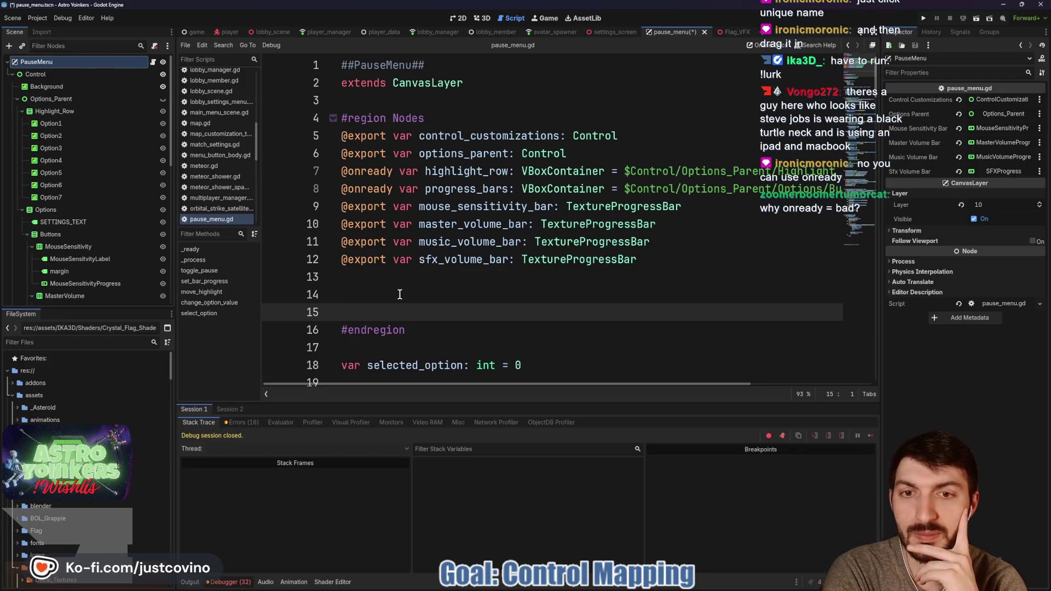
click(399, 294)
key(ctrl+s)
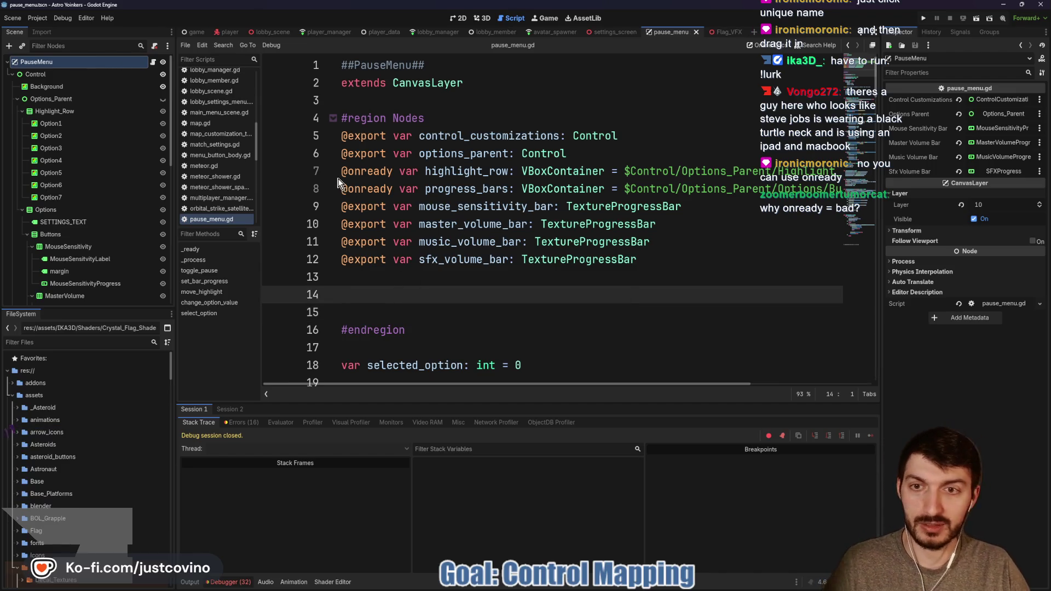
mouse_move(341, 175)
mouse_down()
mouse_move(430, 189)
mouse_move(863, 183)
mouse_up()
key(alt+Down)
key(alt+Down)
key(alt+Down)
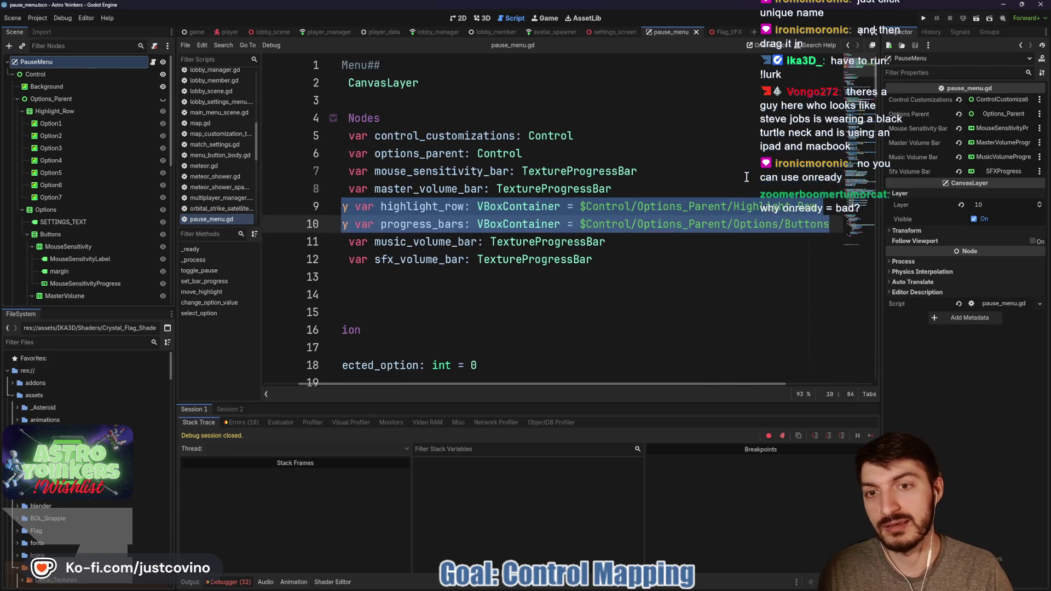
click(511, 229)
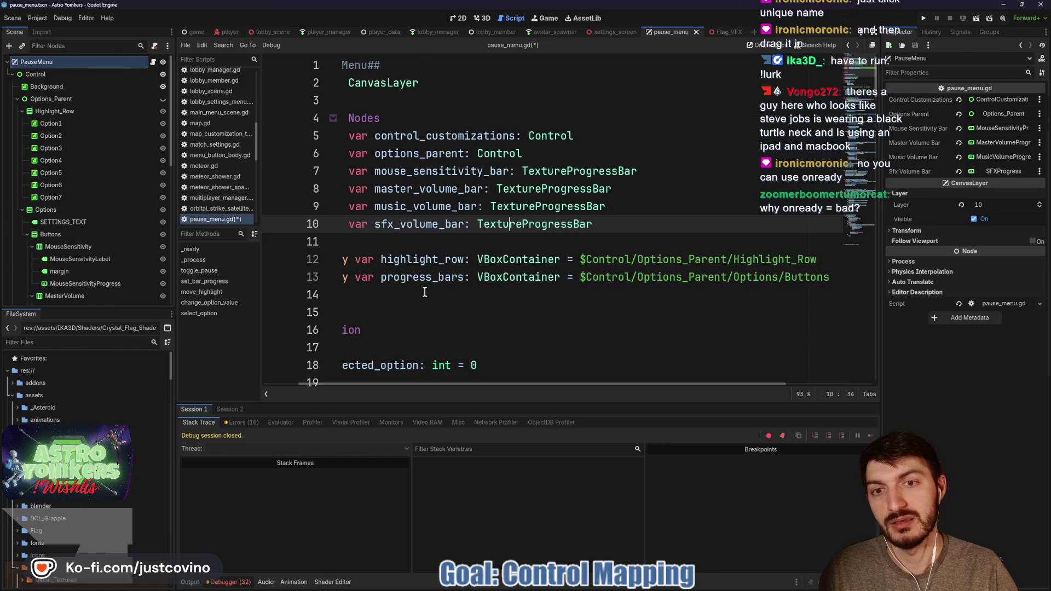
key(Down)
key(Down)
key(Down)
key(End)
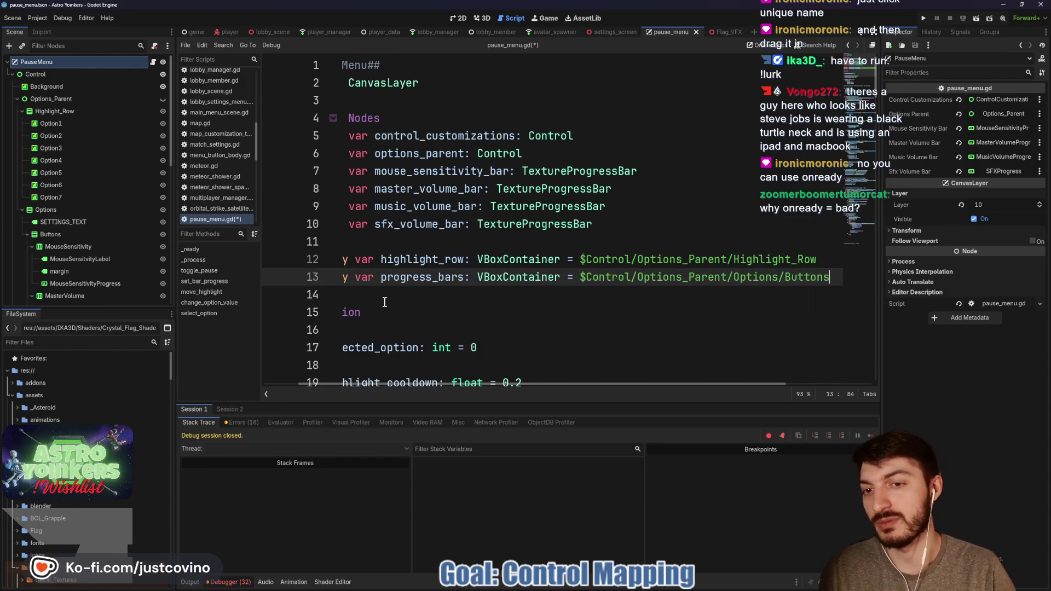
click(374, 300)
key(ctrl+s)
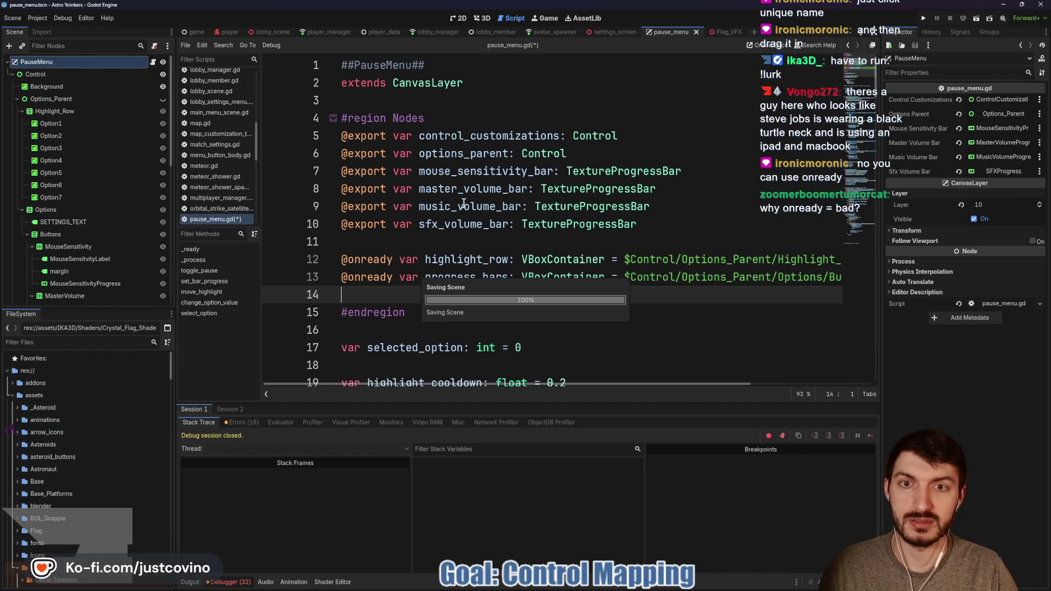
click(468, 118)
key(Return)
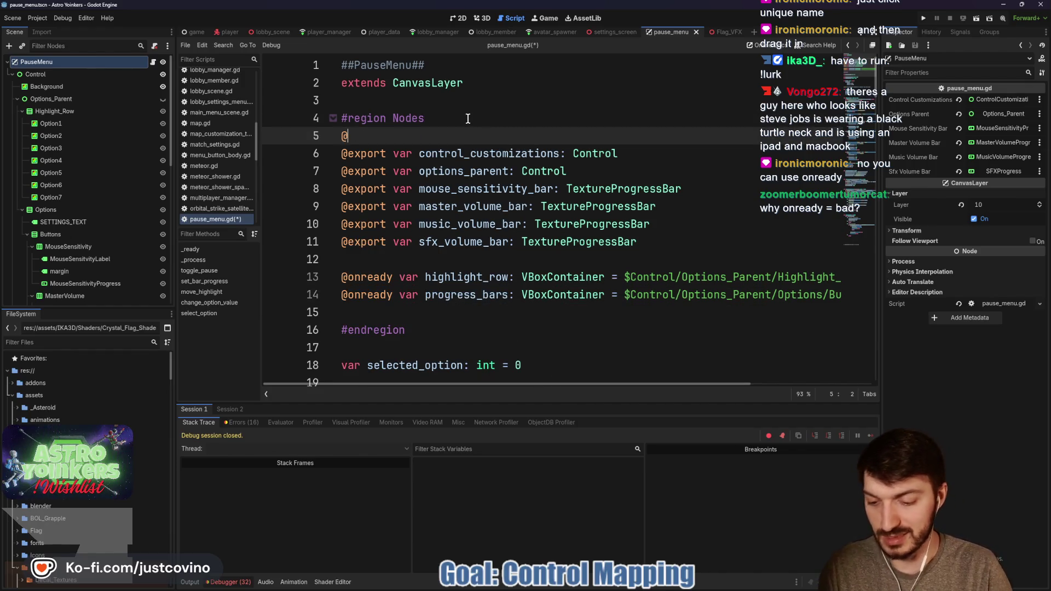
text(export_sub)
key(Return)
text("Nodes)
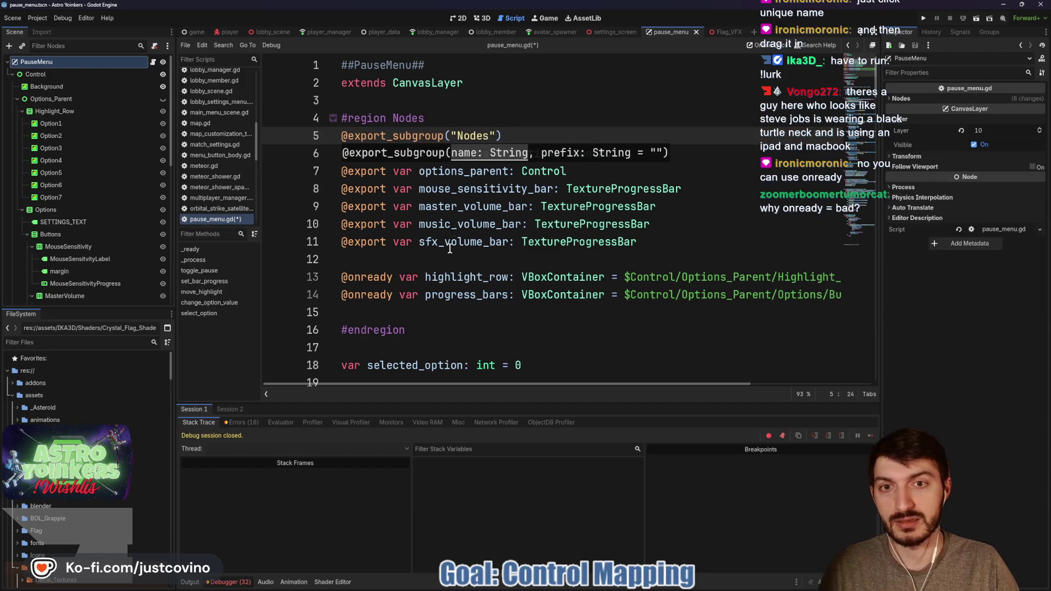
click(454, 258)
key(ctrl+s)
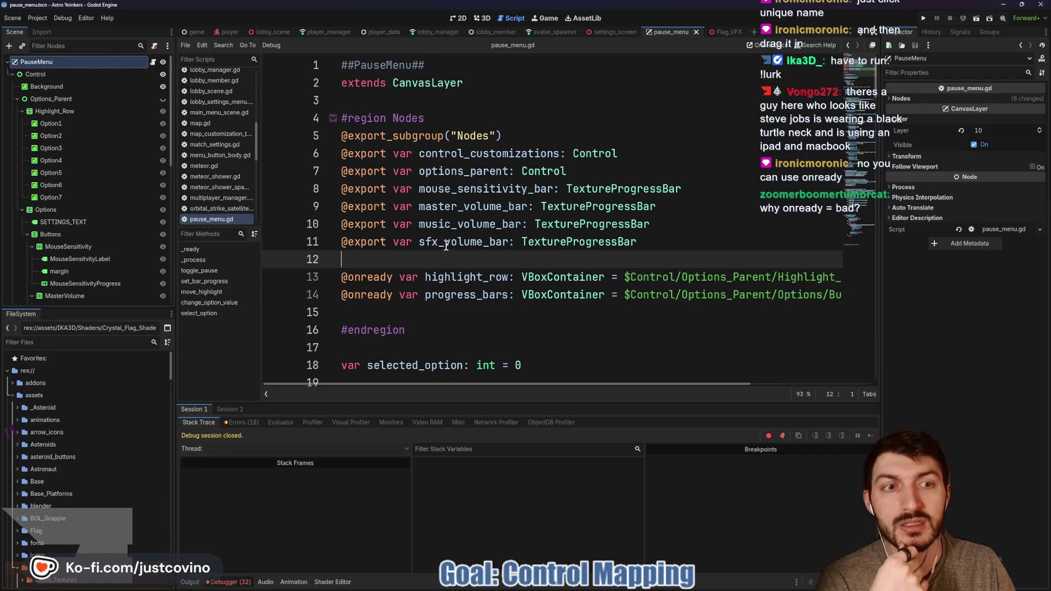
- Review the node-path lines 13–14 and bring up the Highlight_Row node's context menu
scroll(547, 229, down, 4)
scroll(553, 211, up, 1)
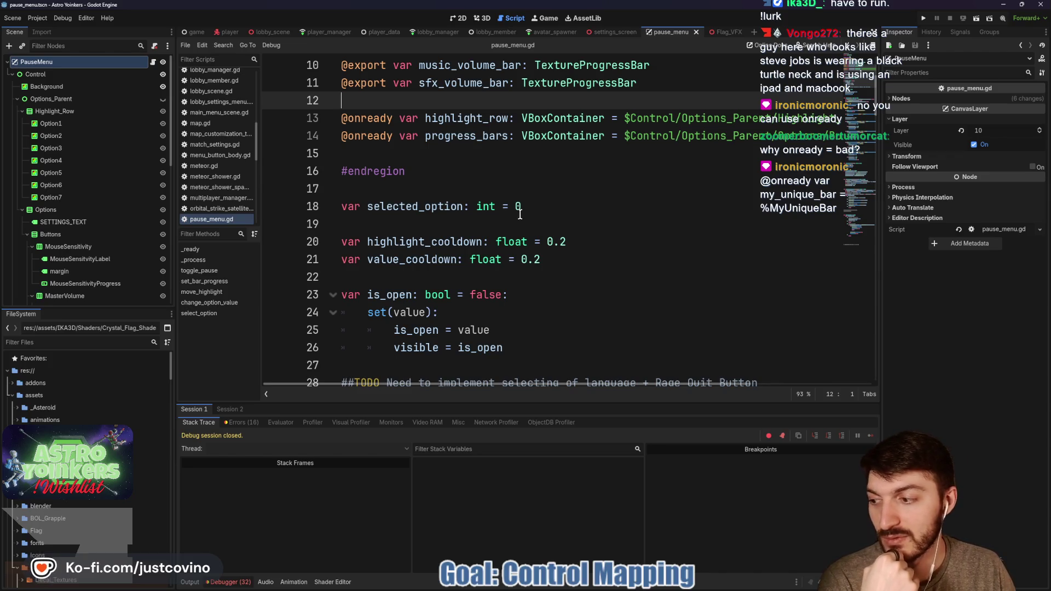
scroll(473, 181, up, 2)
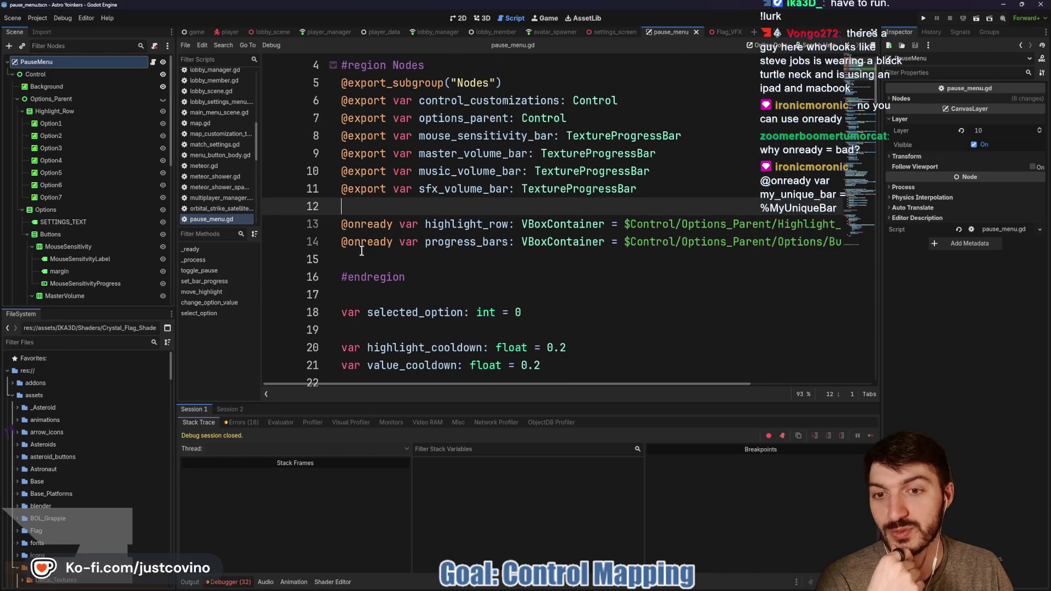
mouse_move(619, 224)
mouse_down()
mouse_move(843, 226)
mouse_move(839, 243)
mouse_up()
click(649, 224)
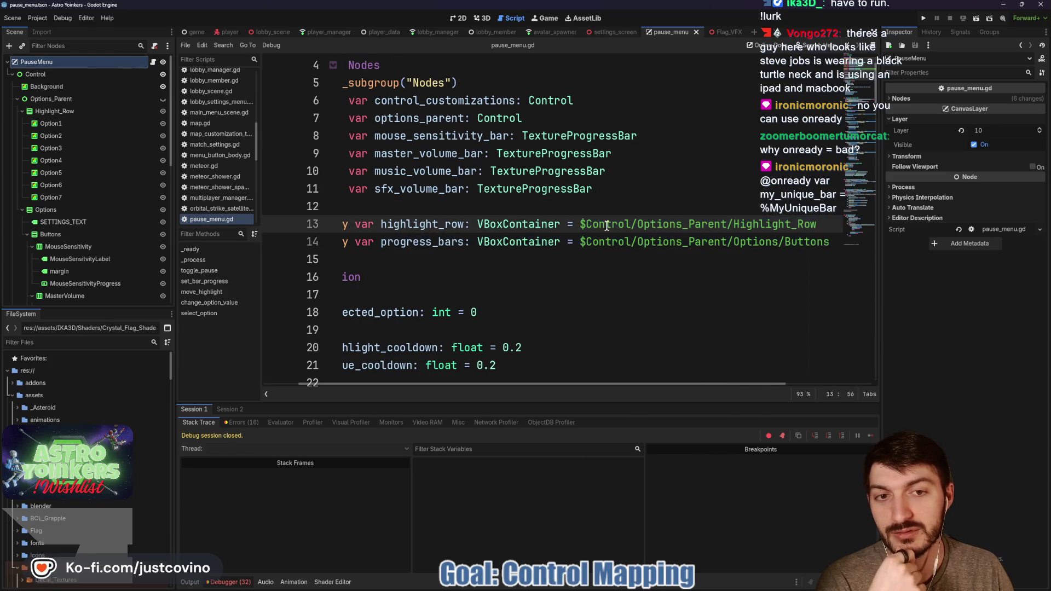
scroll(607, 225, left, 2)
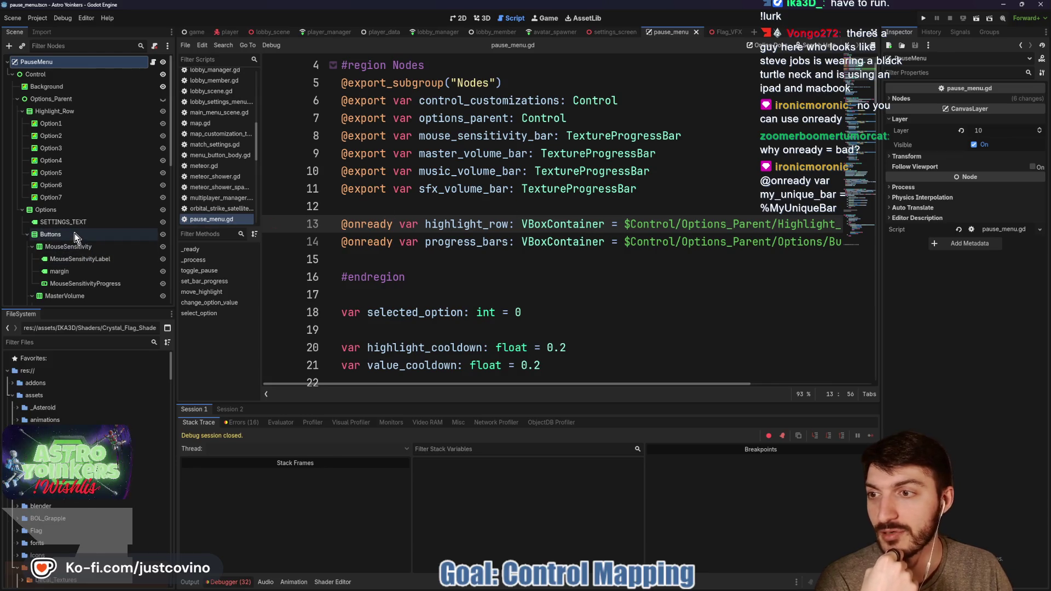
right_click(68, 113)
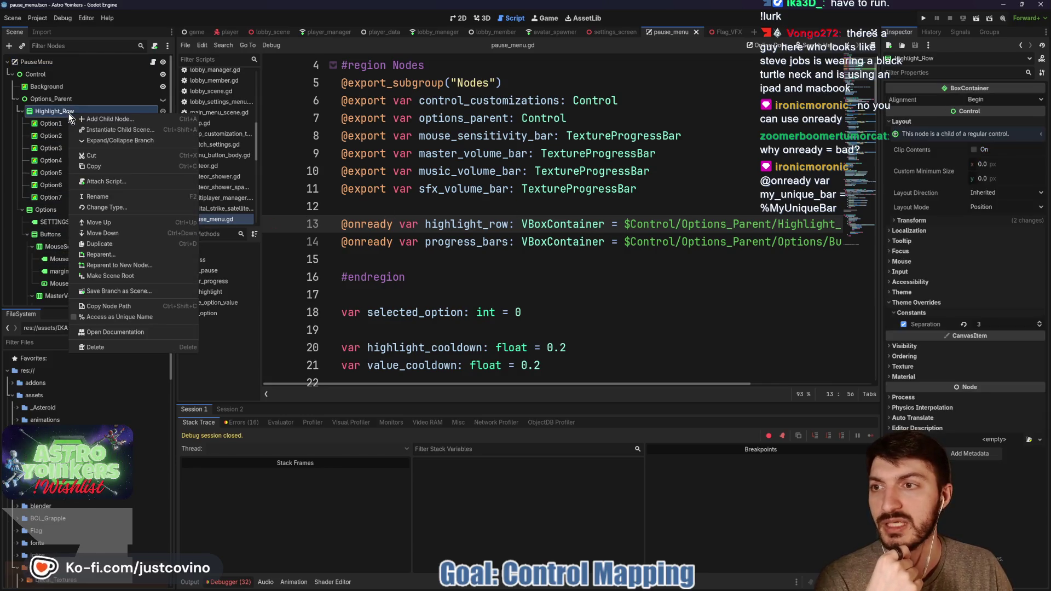
- Make Highlight_Row a unique-name node and replace its $ path on line 13 with %Highlight_Row
click(109, 317)
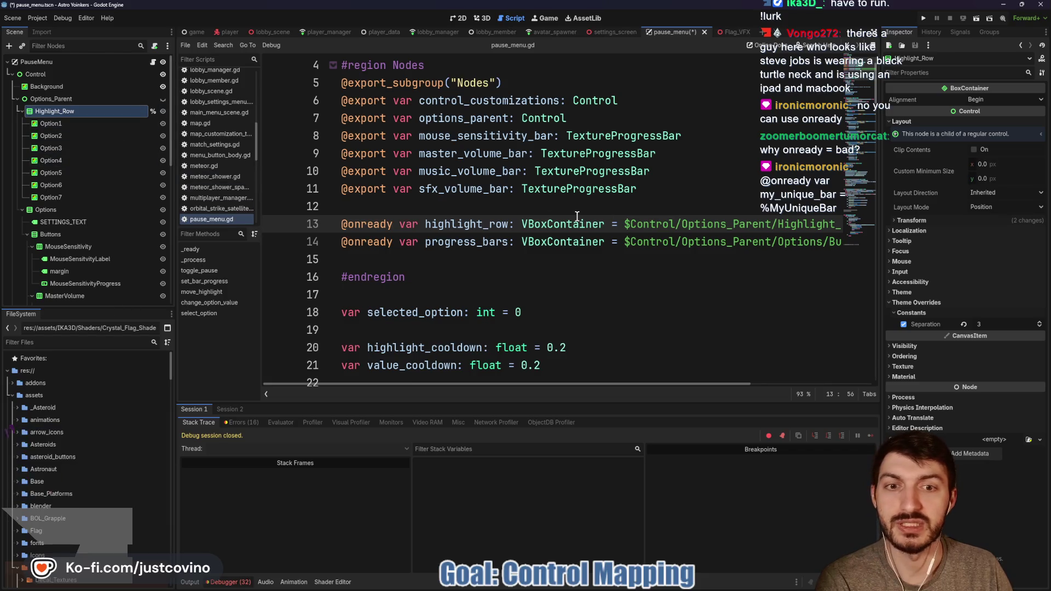
drag(627, 224, 896, 226)
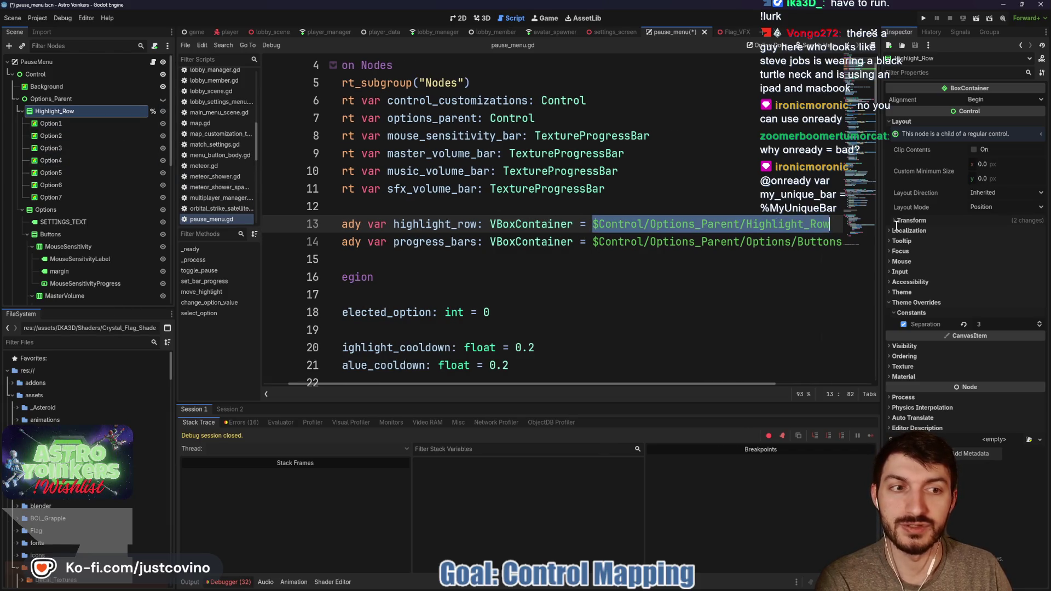
text(%Highl)
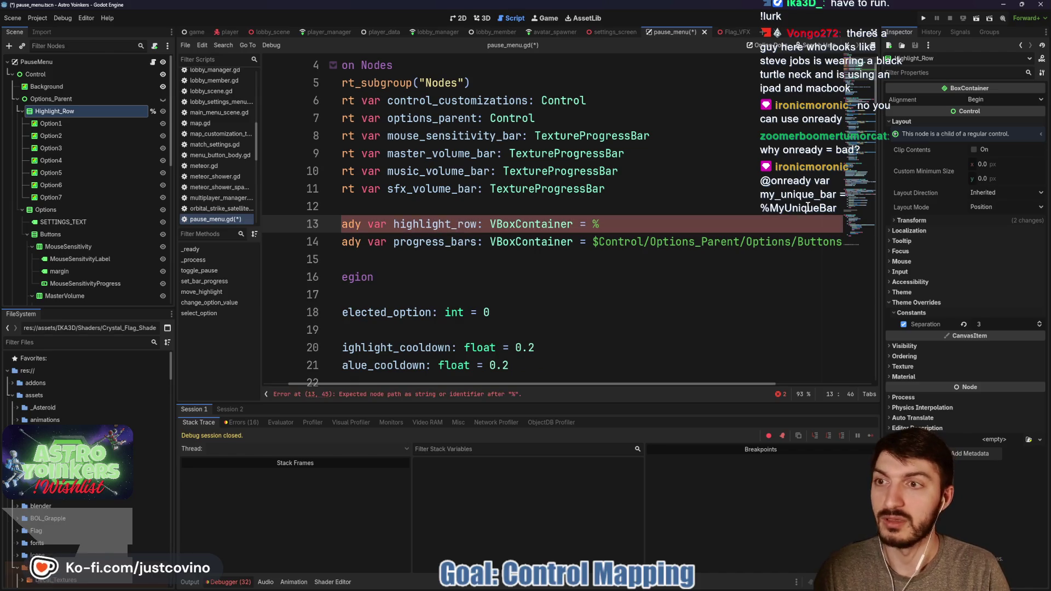
key(Return)
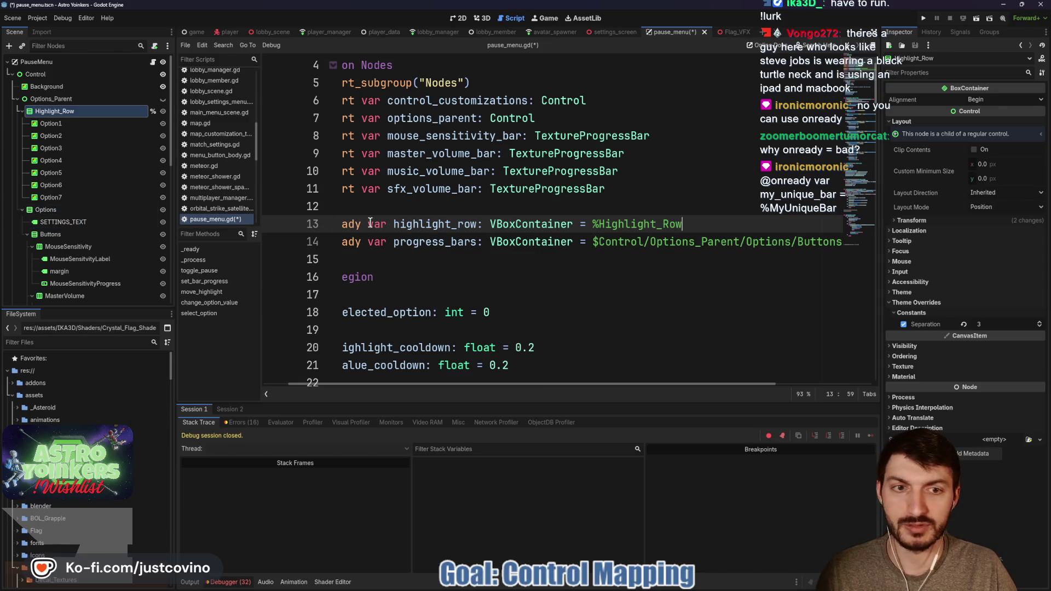
scroll(469, 232, right, 3)
scroll(468, 232, left, 3)
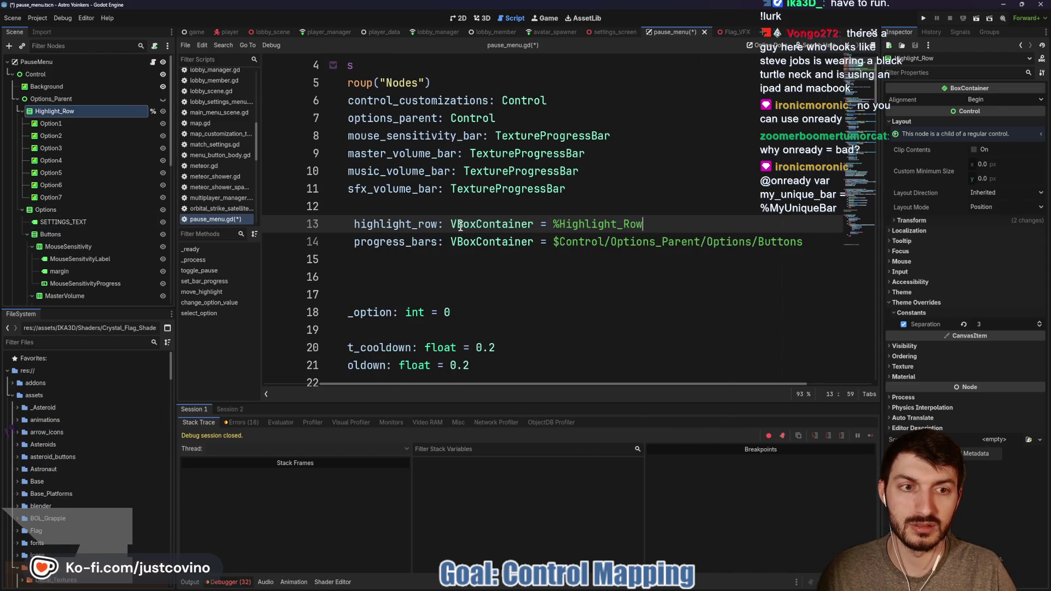
- Make Buttons a unique-name node, reference it as %Buttons on line 14, save, and run the game
click(54, 233)
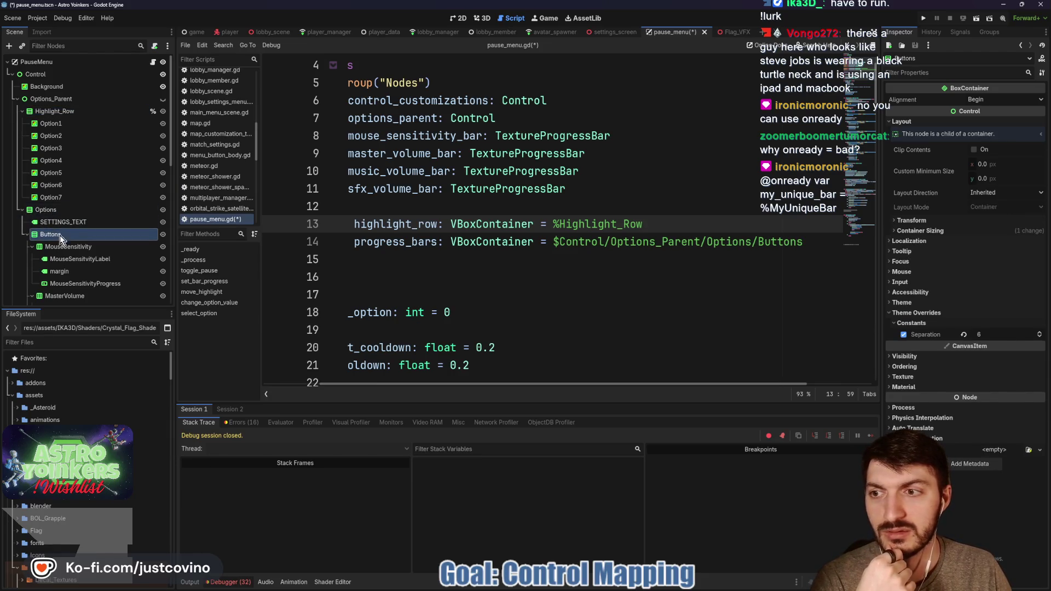
click(31, 247)
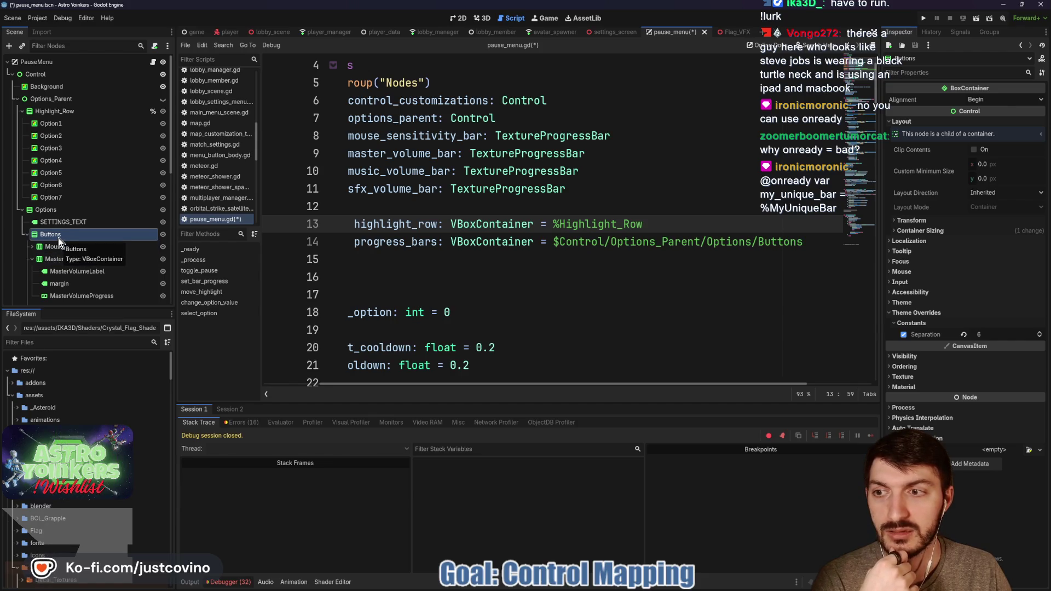
right_click(58, 238)
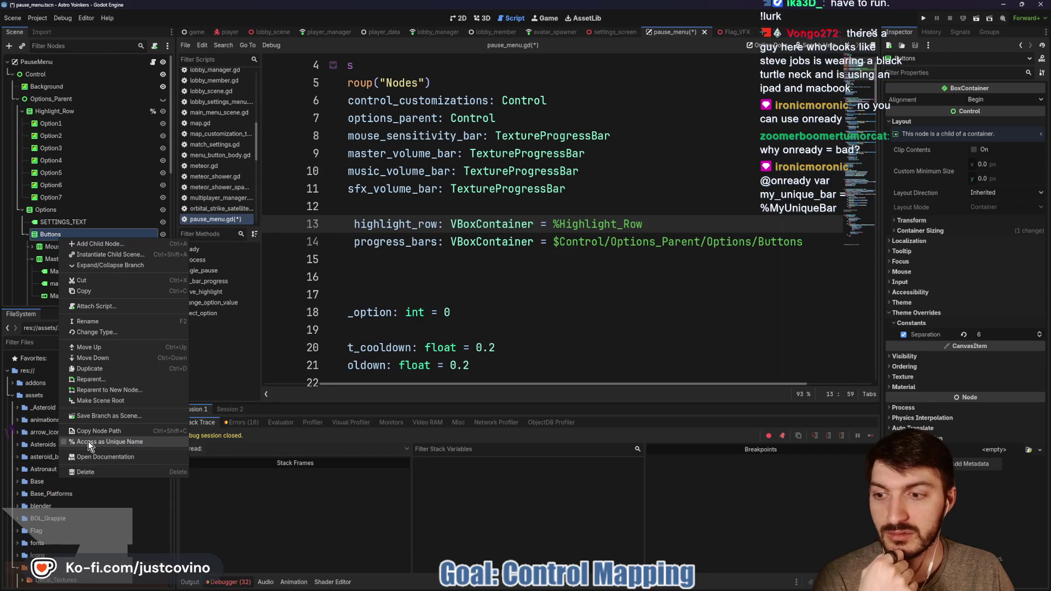
click(88, 441)
drag(809, 241, 622, 241)
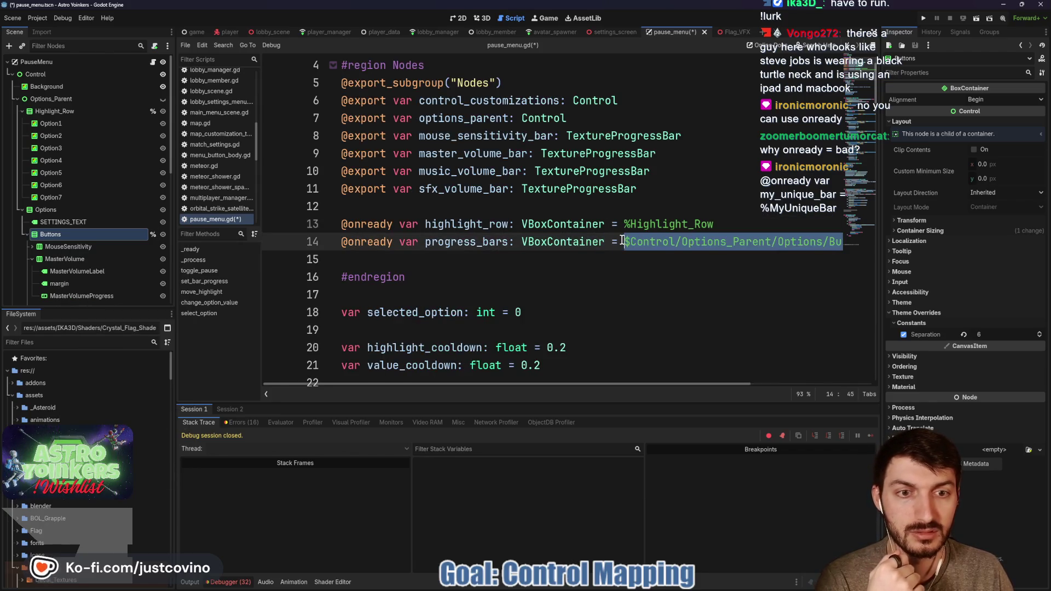
text(%)
key(Return)
key(ctrl+s)
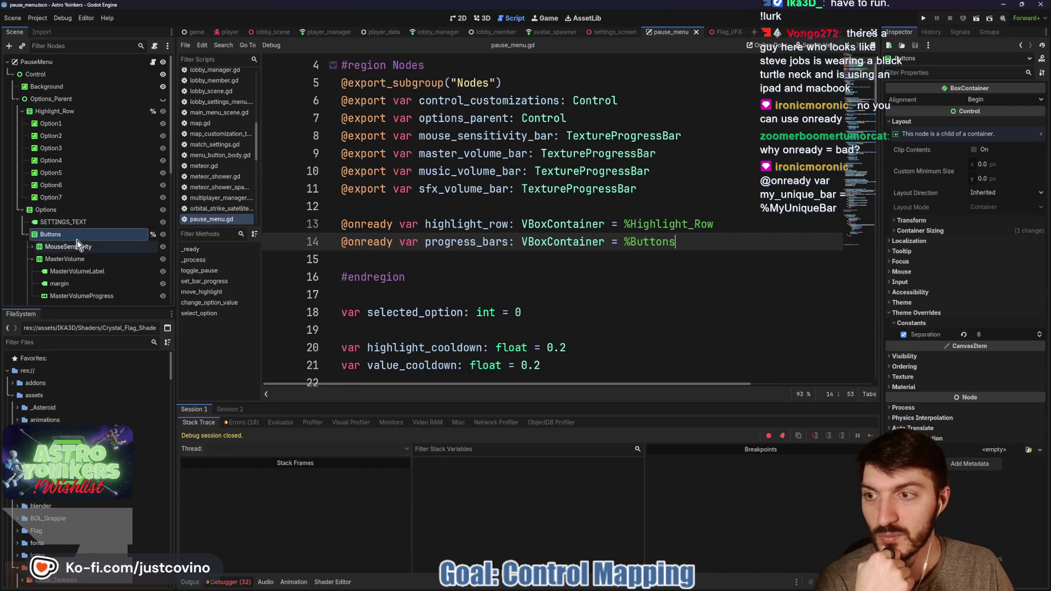
click(497, 263)
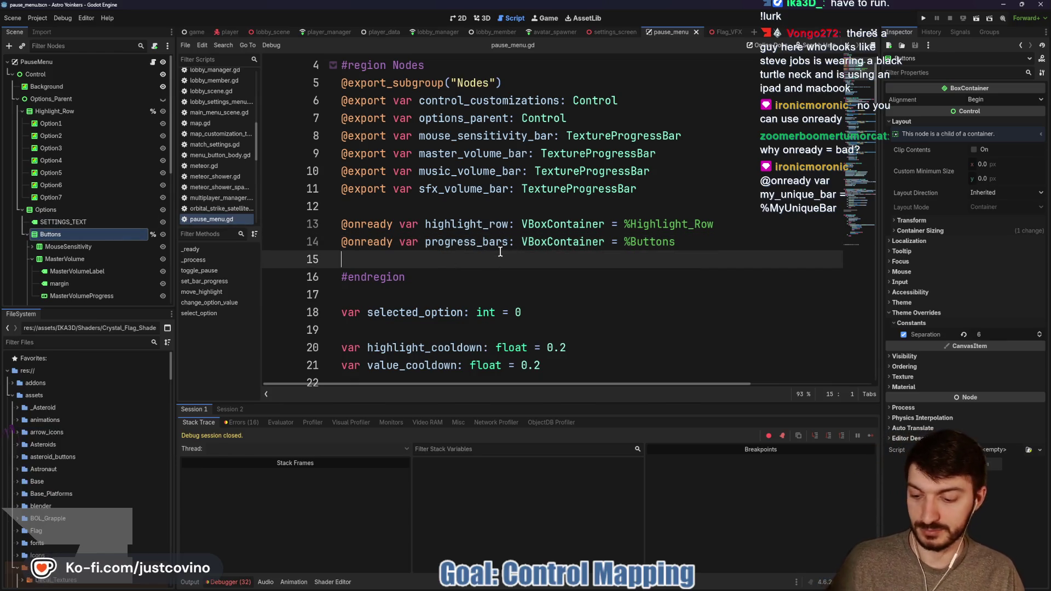
click(928, 18)
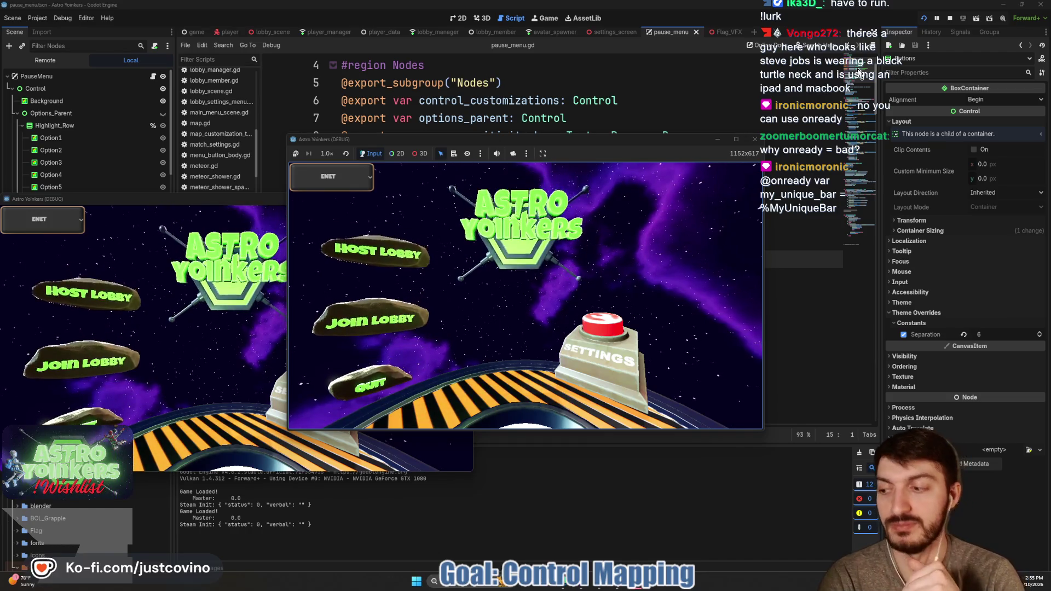
- Host a lobby in one game instance, arrange both game windows, and show the lobby list in the second
click(356, 249)
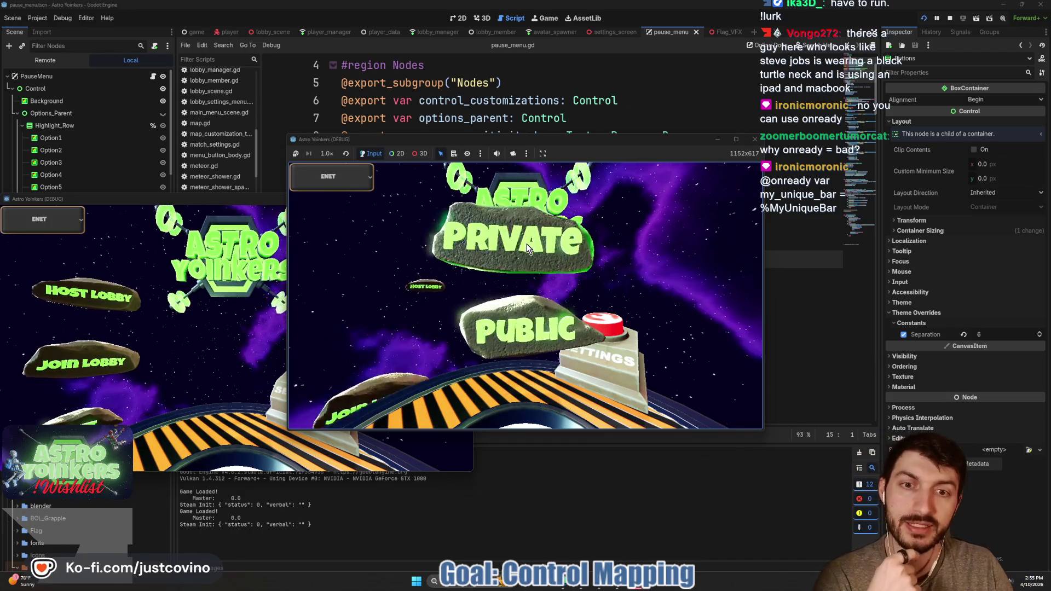
click(451, 234)
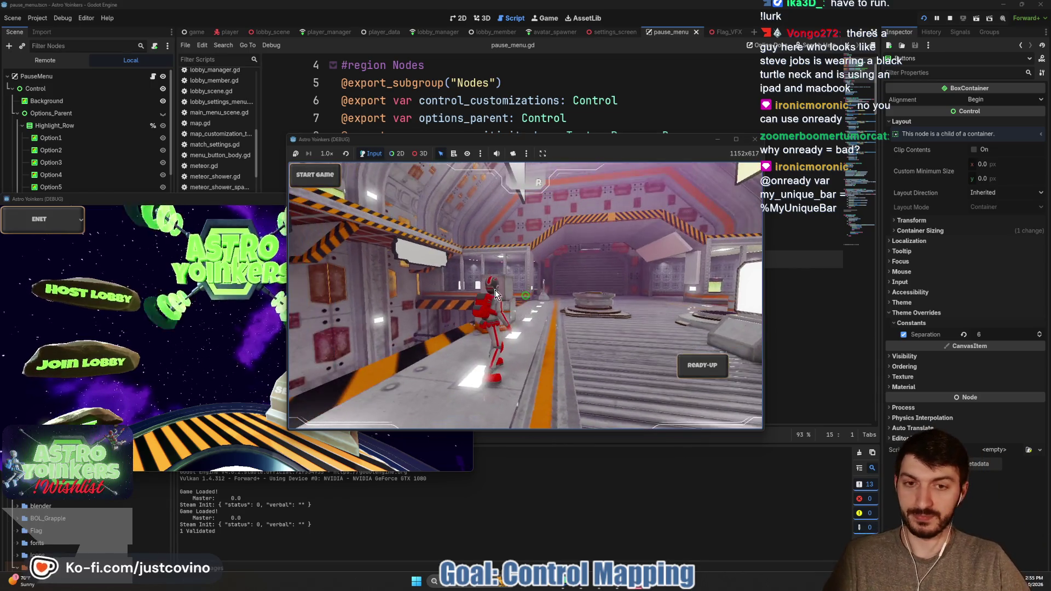
drag(217, 200, 719, 193)
drag(646, 140, 382, 153)
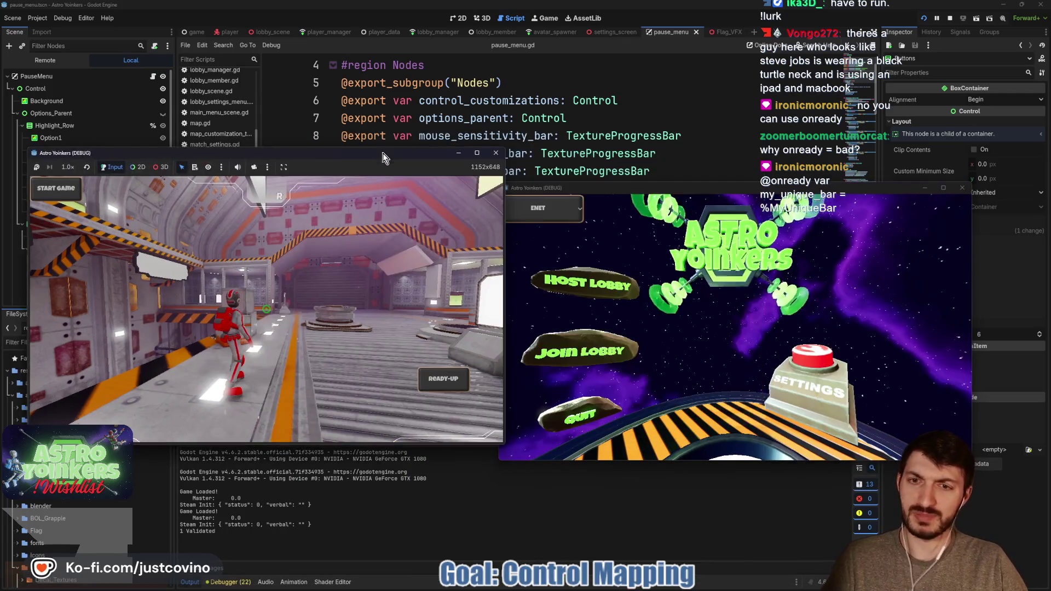
drag(661, 188, 683, 147)
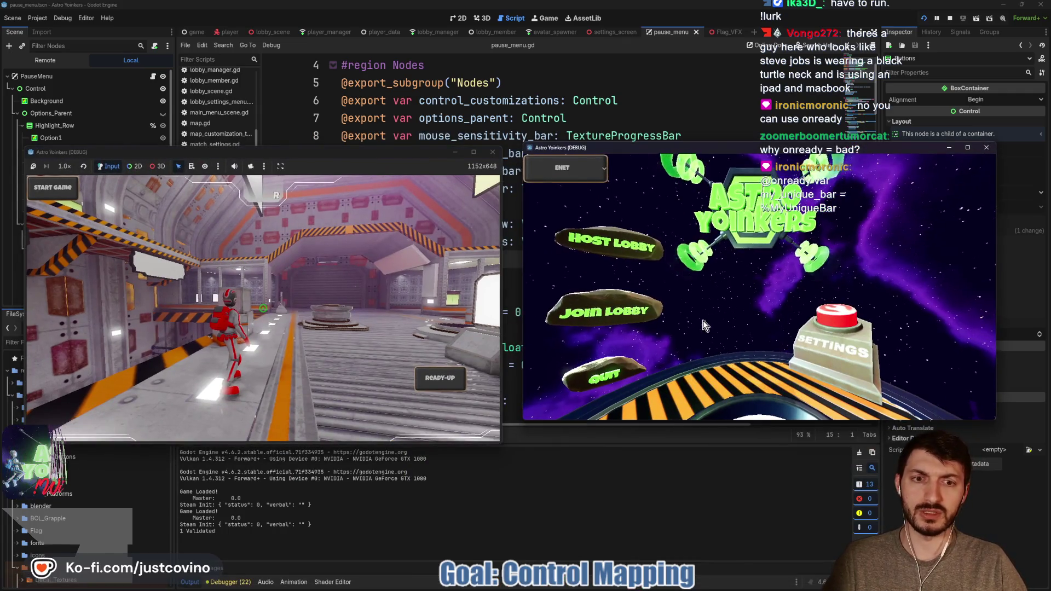
click(606, 311)
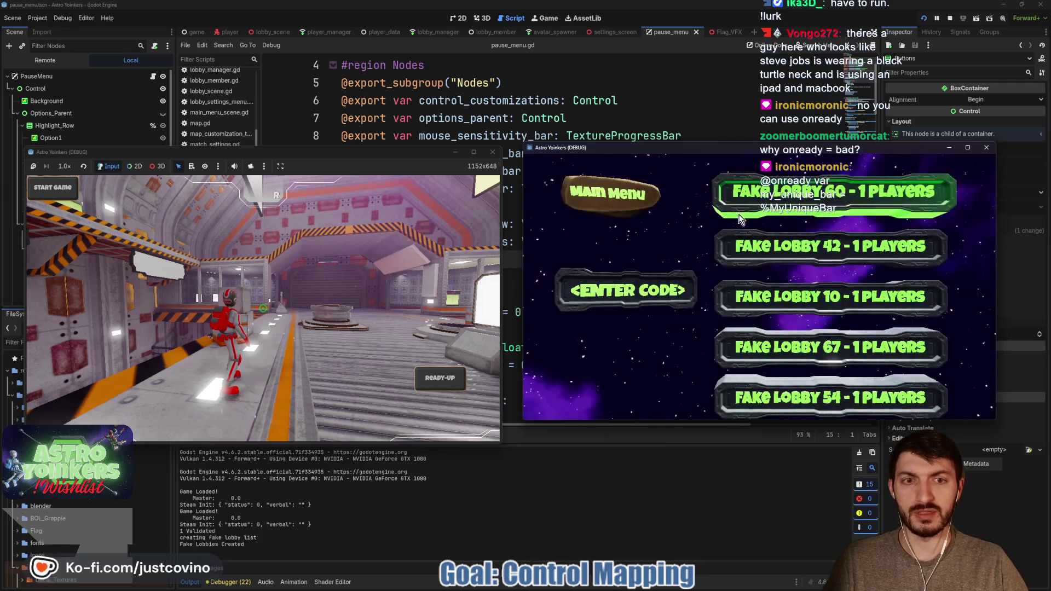
- Ready up in the first instance, run the character forward, and stop the game with F8
click(307, 298)
key(w)
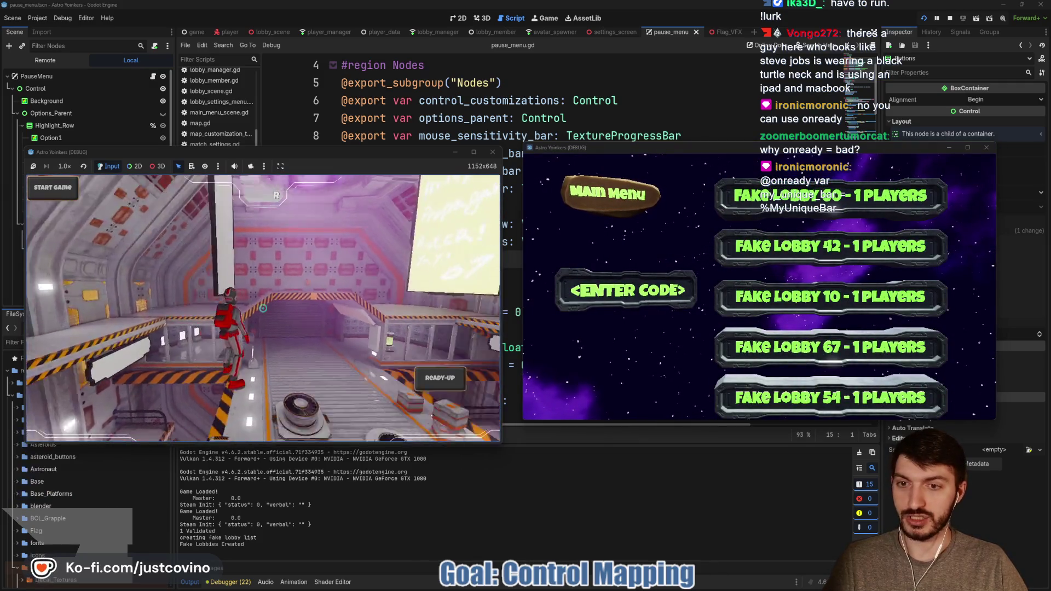
click(427, 377)
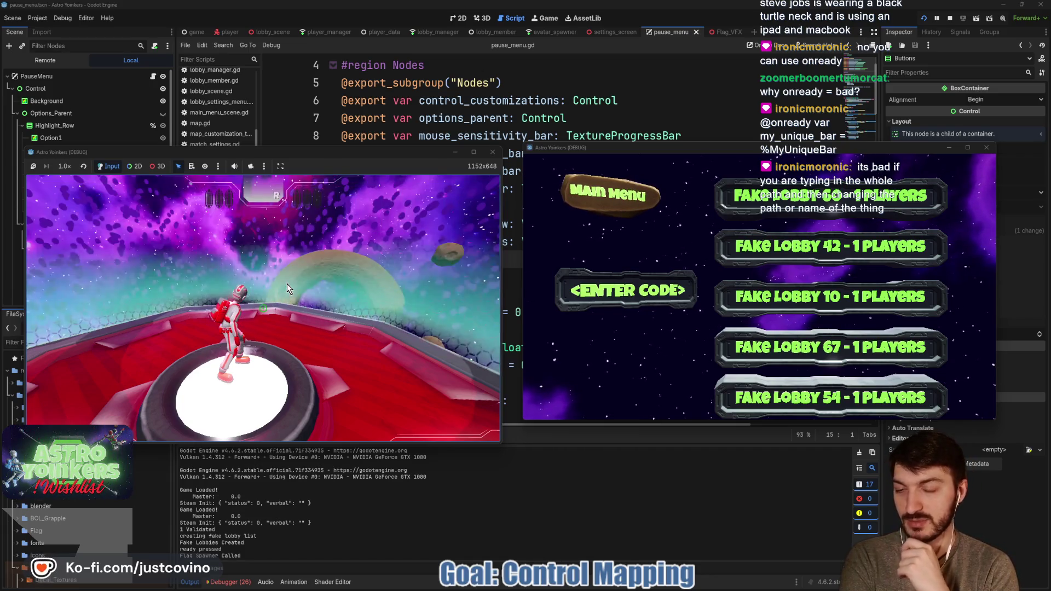
key(w)
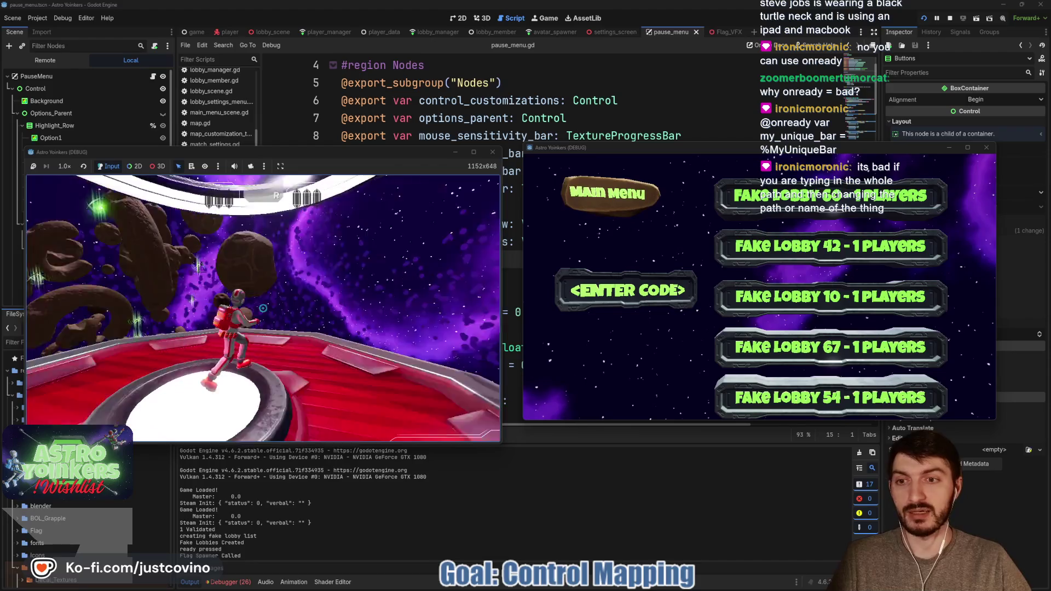
key(F8)
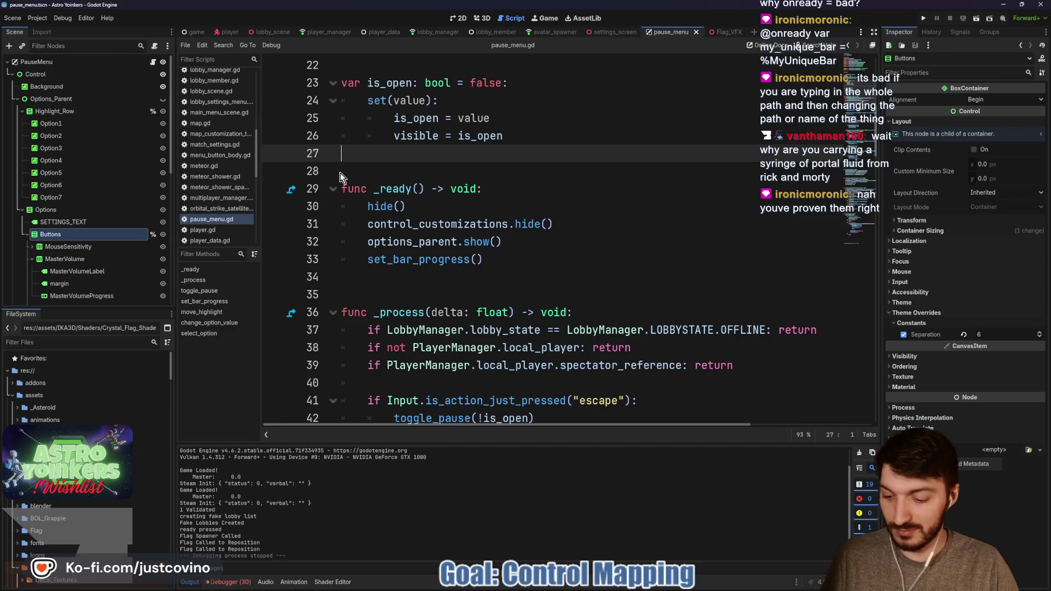
- Save the project from line 28 and fold the #region Nodes block at the top of pause_menu.gd
click(438, 170)
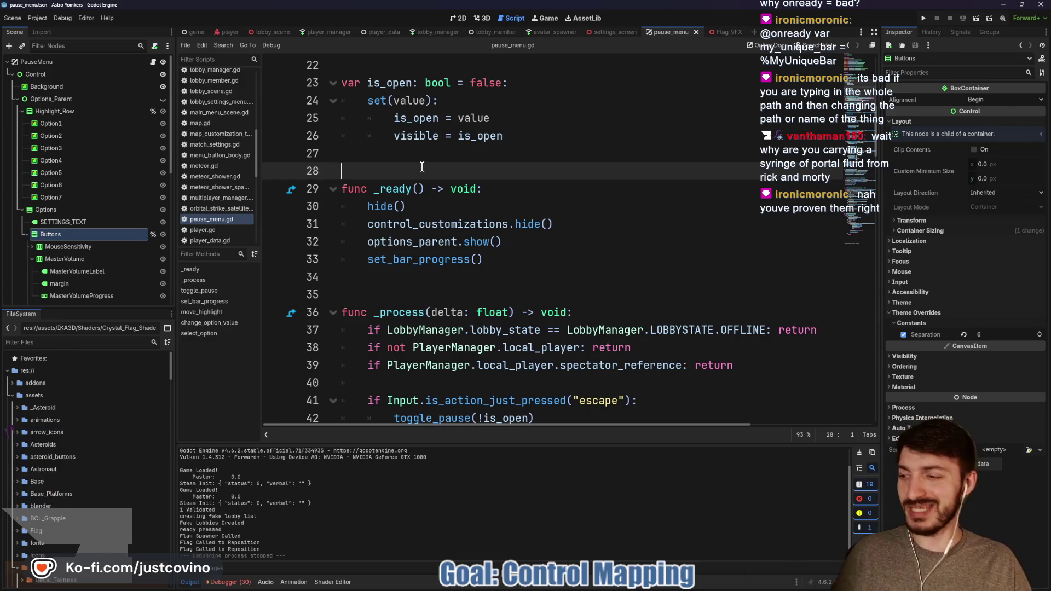
key(ctrl+s)
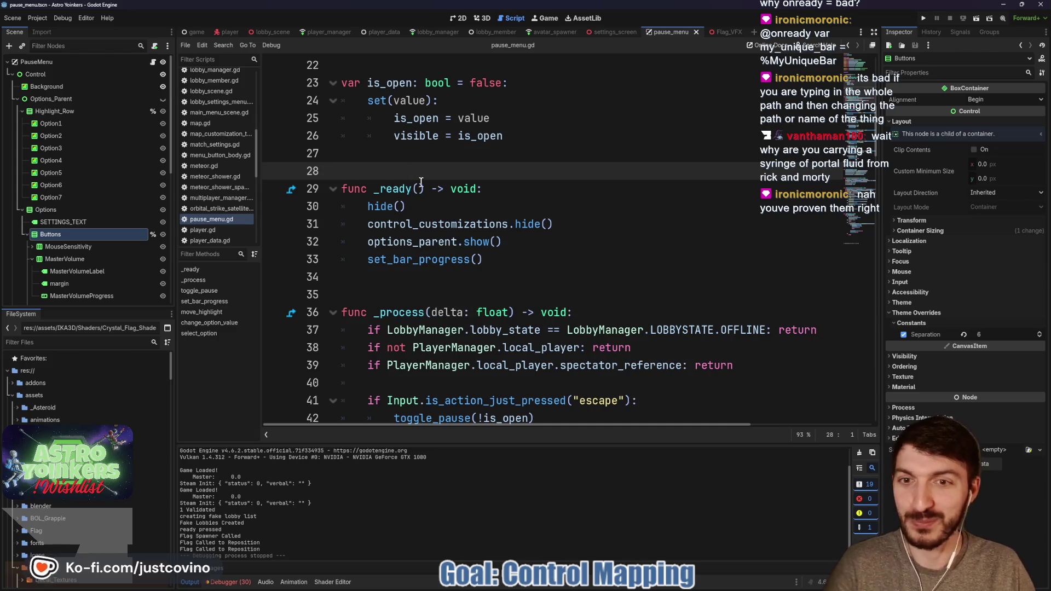
scroll(470, 208, up, 5)
scroll(437, 237, up, 3)
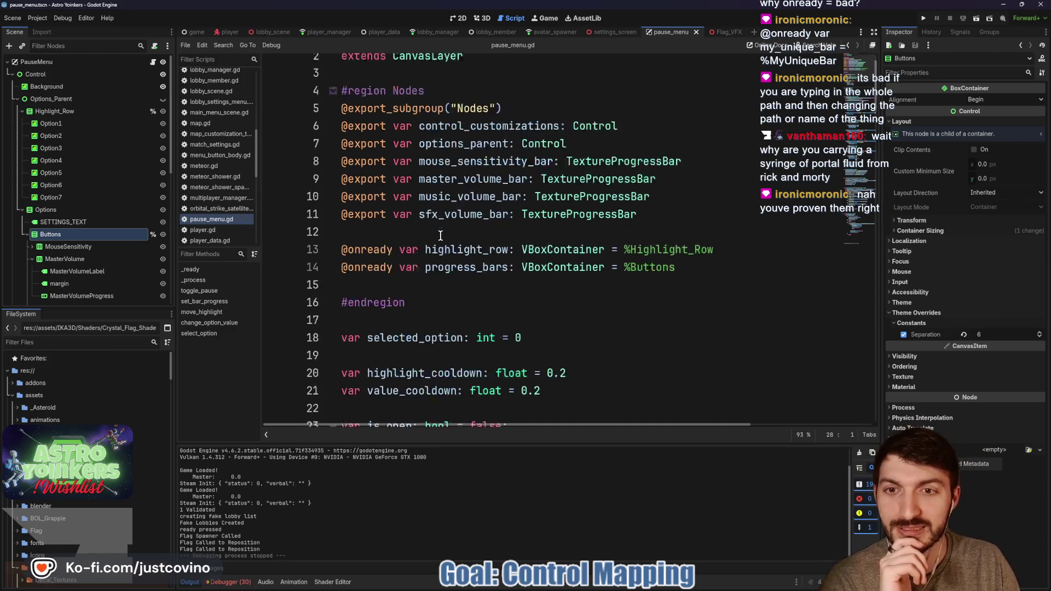
click(333, 118)
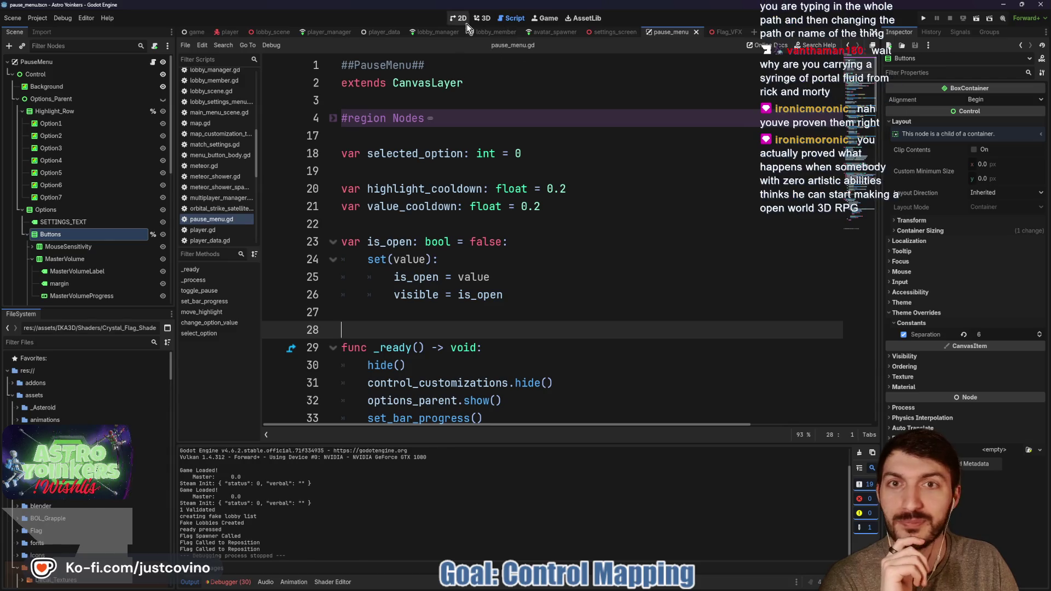
- Switch to the pause menu scene's 2D view, then bring the web browser to the front
click(463, 19)
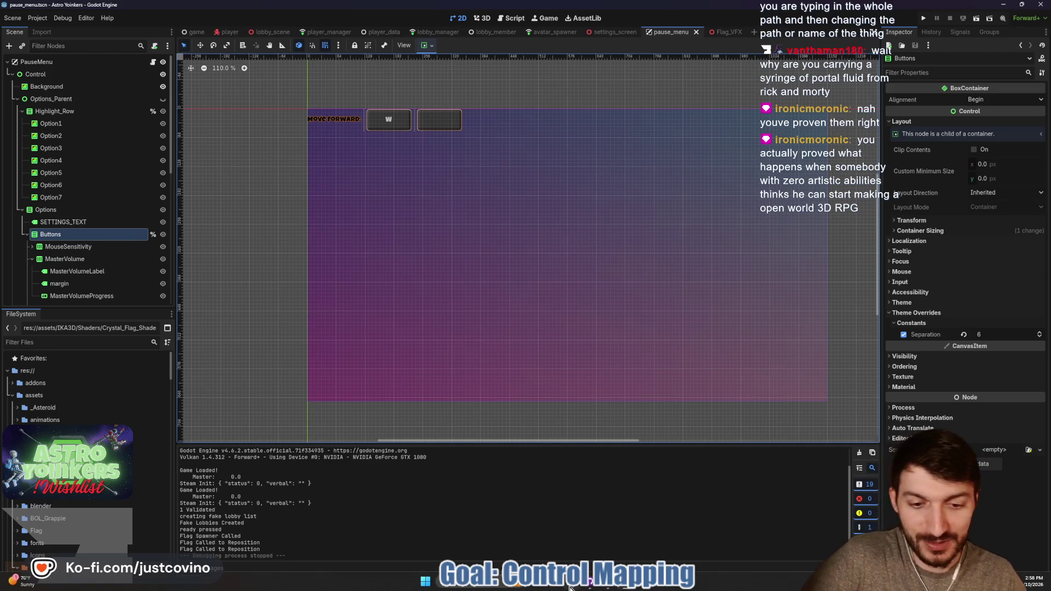
click(570, 586)
click(226, 73)
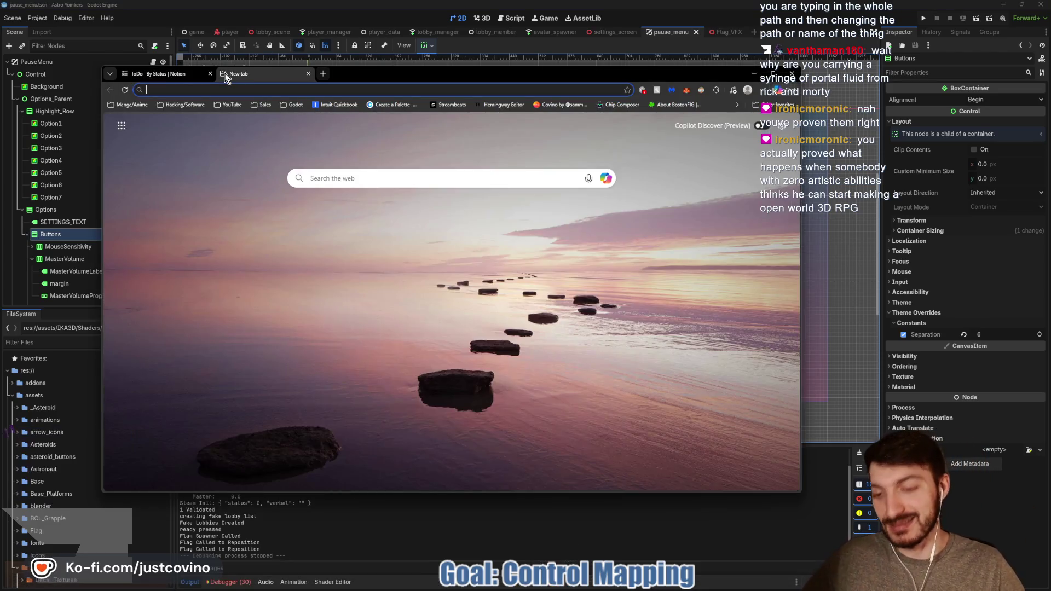
text(itch)
key(Return)
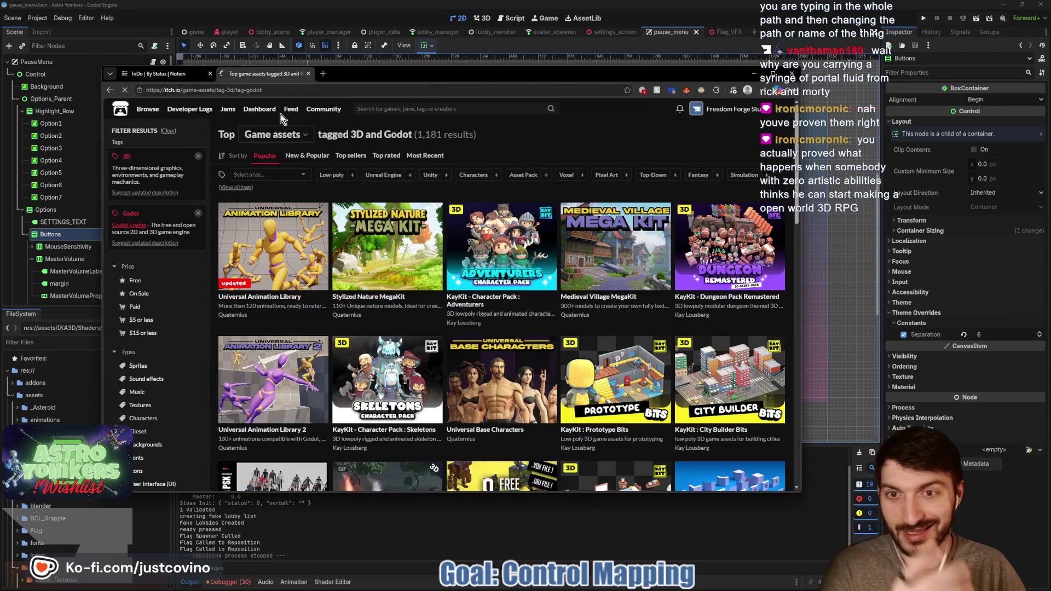
click(728, 109)
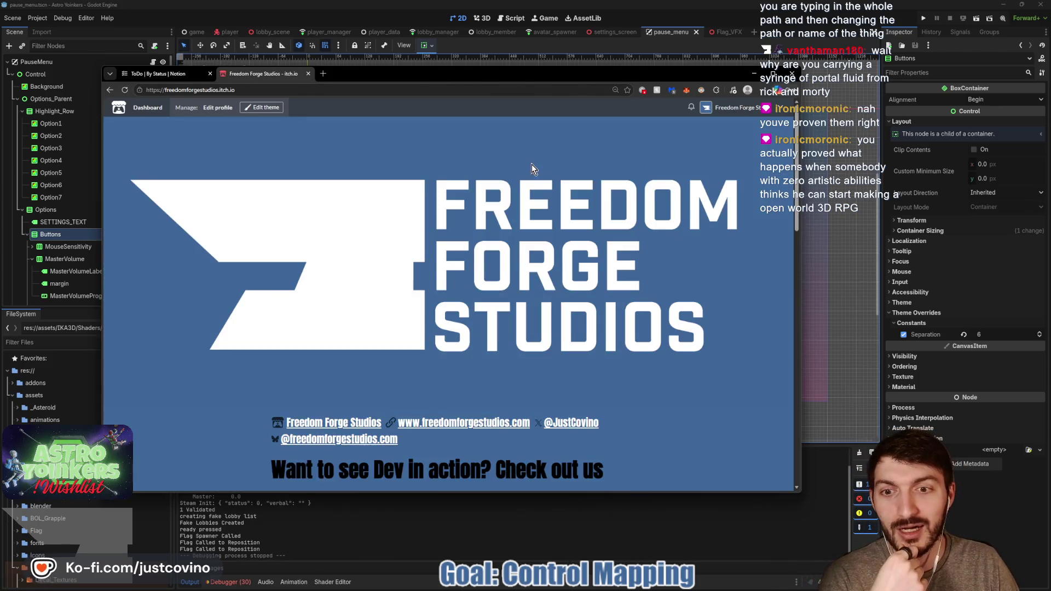
scroll(534, 162, down, 4)
scroll(528, 162, down, 2)
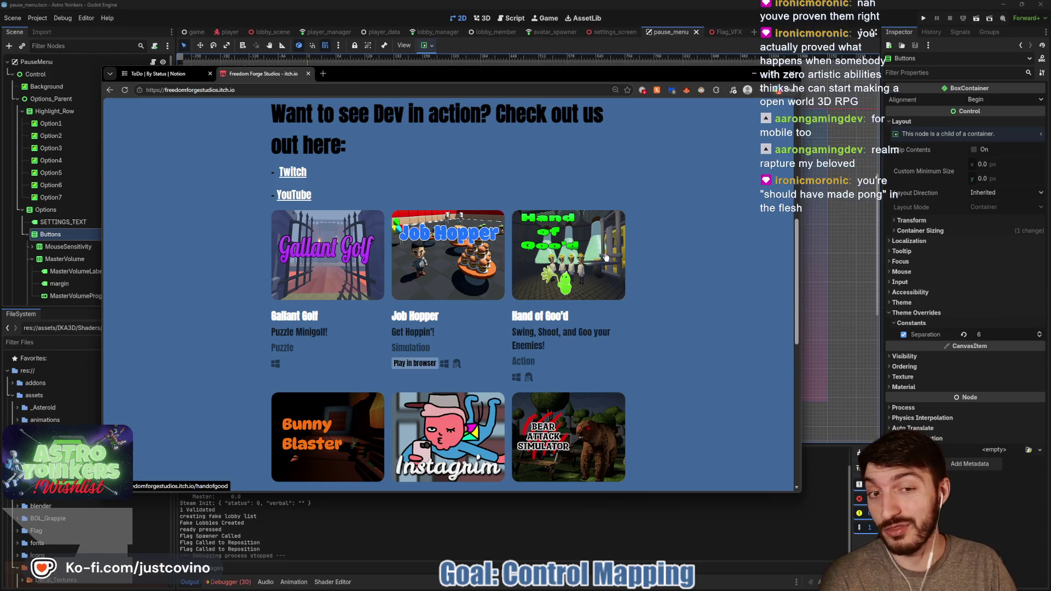
scroll(682, 217, down, 2)
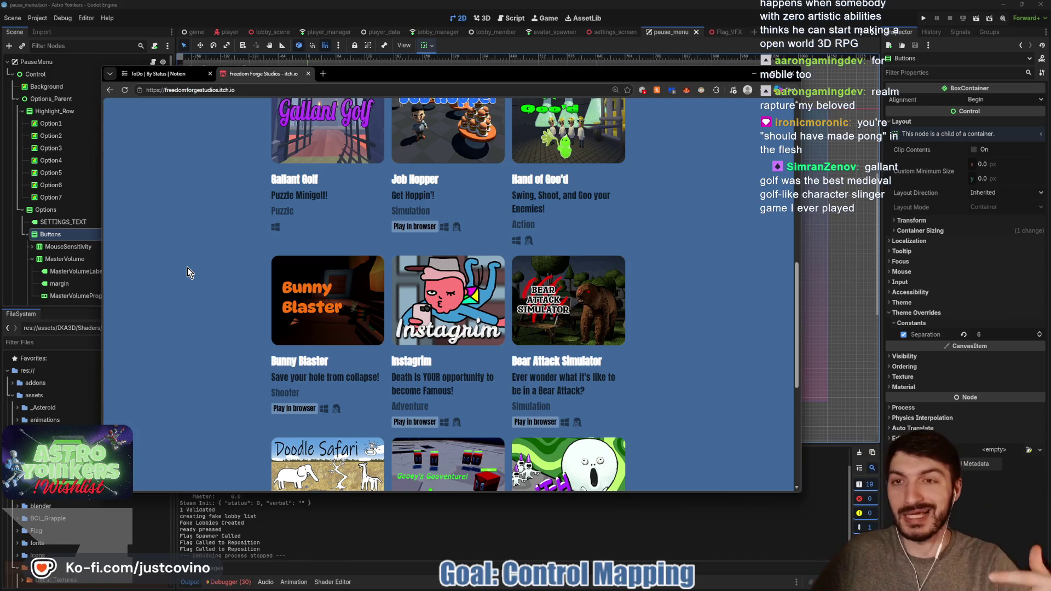
click(754, 73)
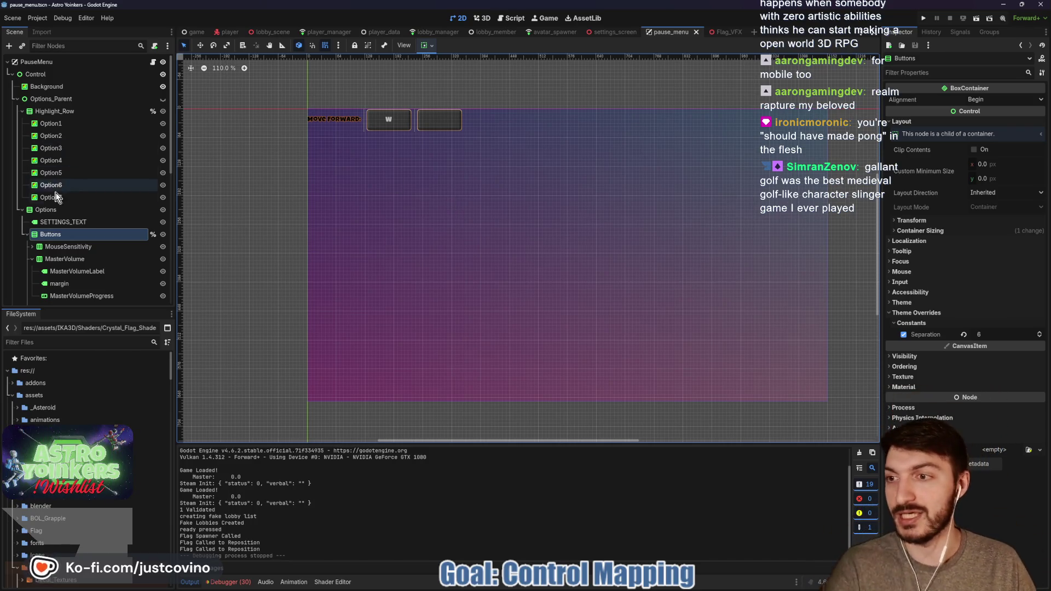
- Collapse Options in the Scene dock and select the mapping row's HBoxContainer under ControlCustomizations
click(24, 209)
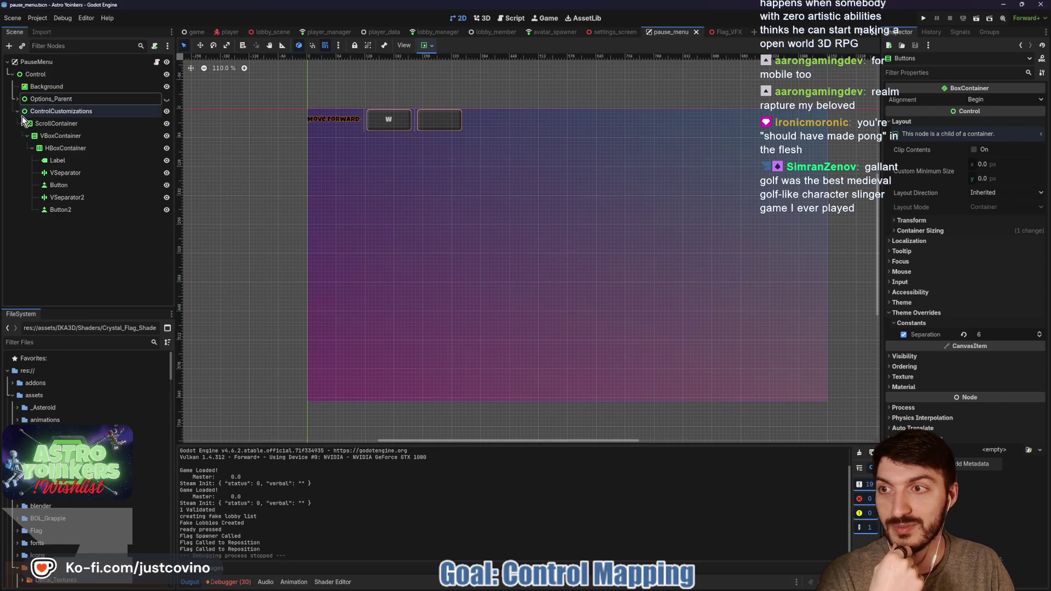
click(65, 149)
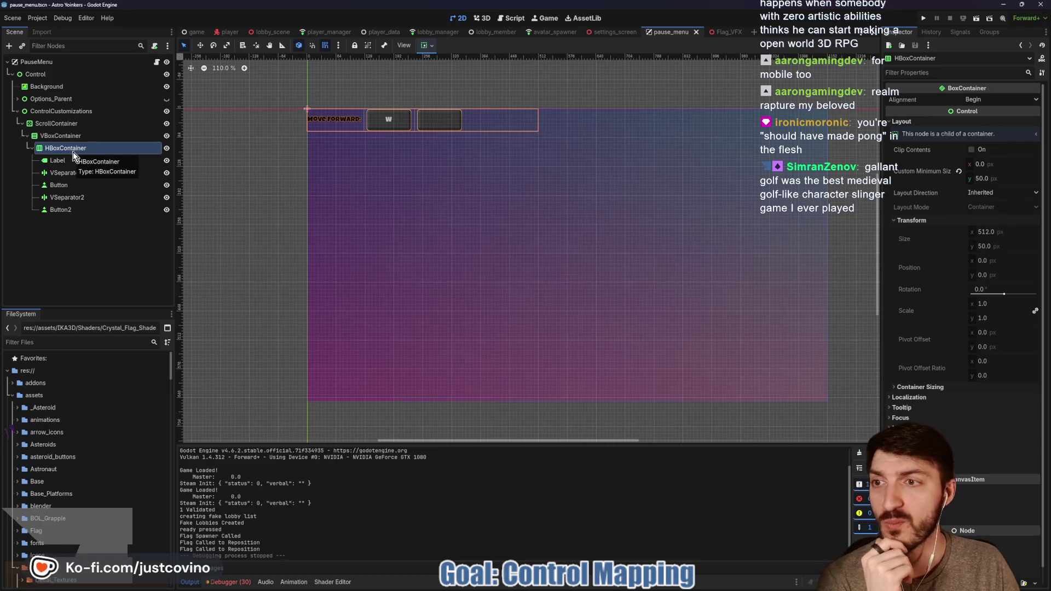
- Add a VBoxContainer under HBoxContainer by mistake, then delete it again
click(59, 212)
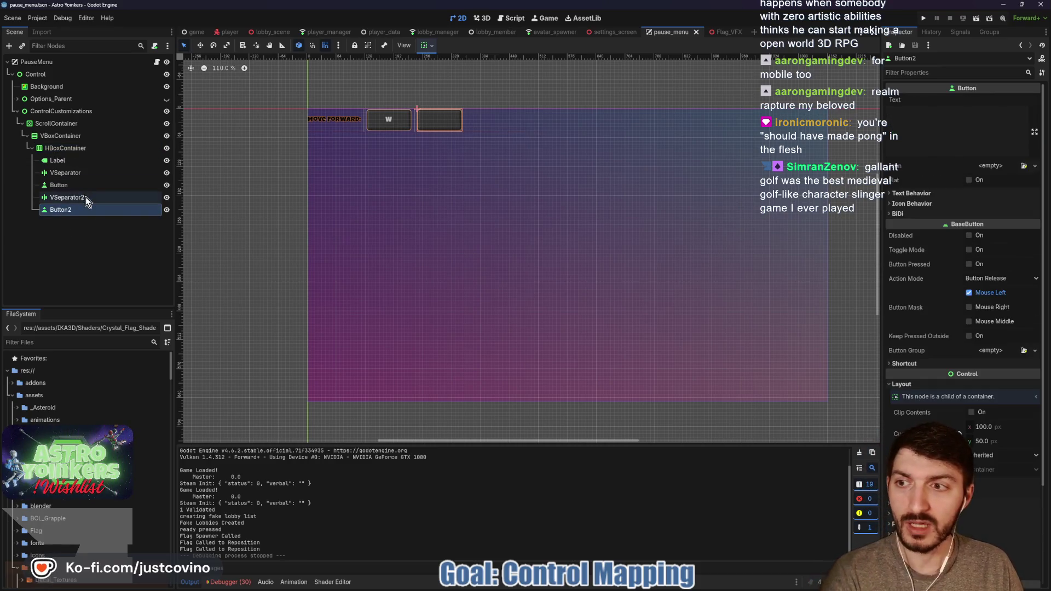
click(65, 148)
key(ctrl+a)
text(vbo)
key(Return)
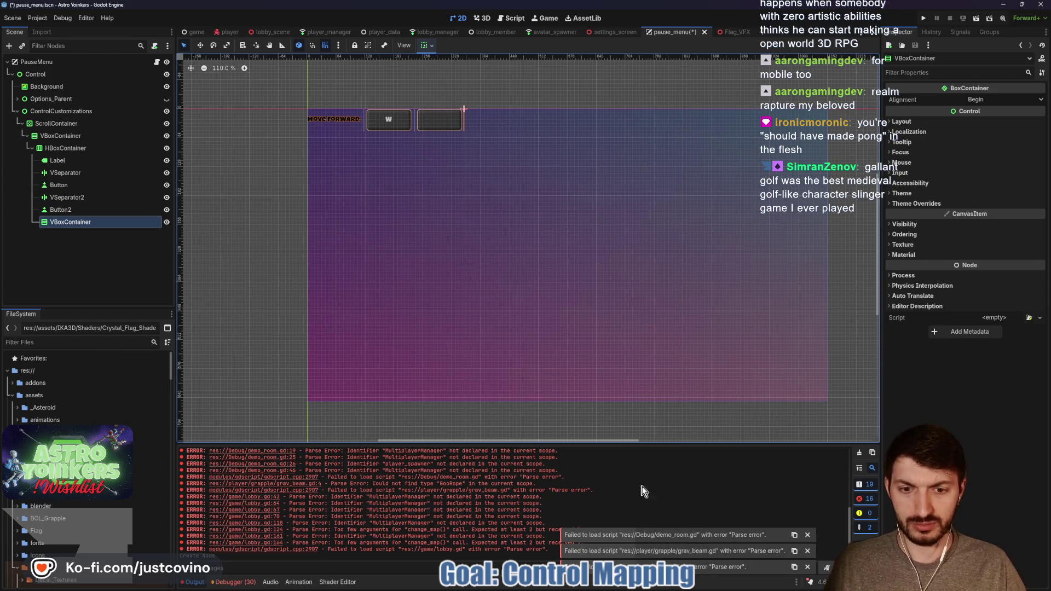
click(858, 452)
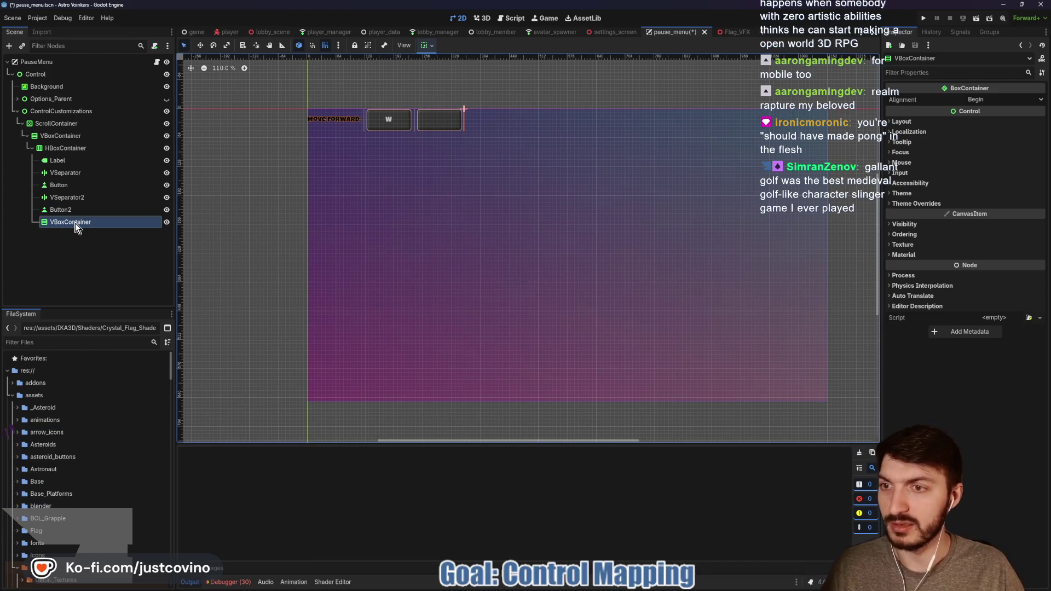
key(Delete)
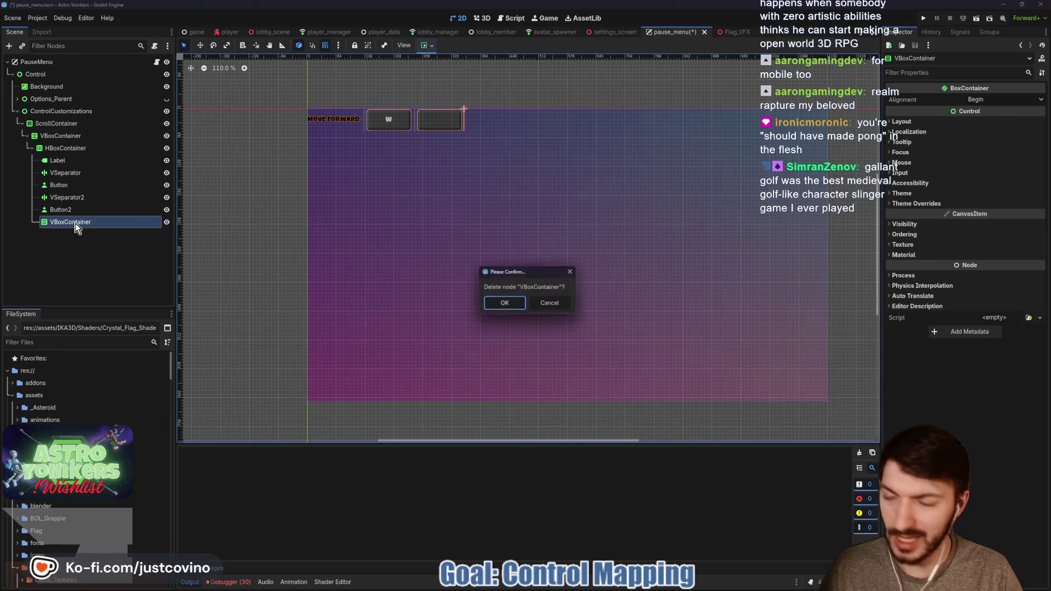
click(505, 303)
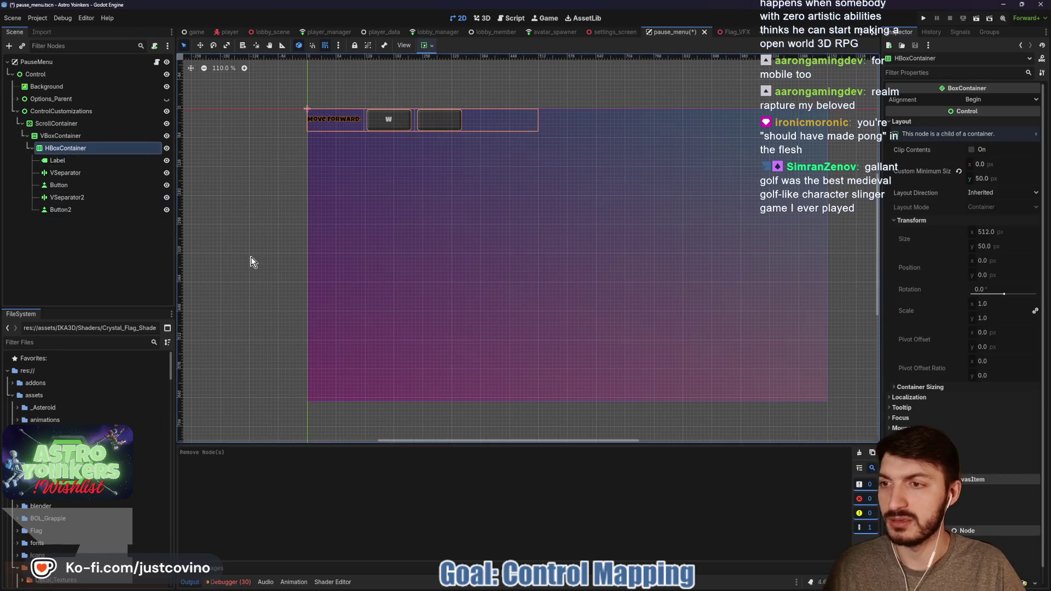
- Add a VSeparator and a new Button as children of the mapping row's HBoxContainer
key(ctrl+a)
text(vsep)
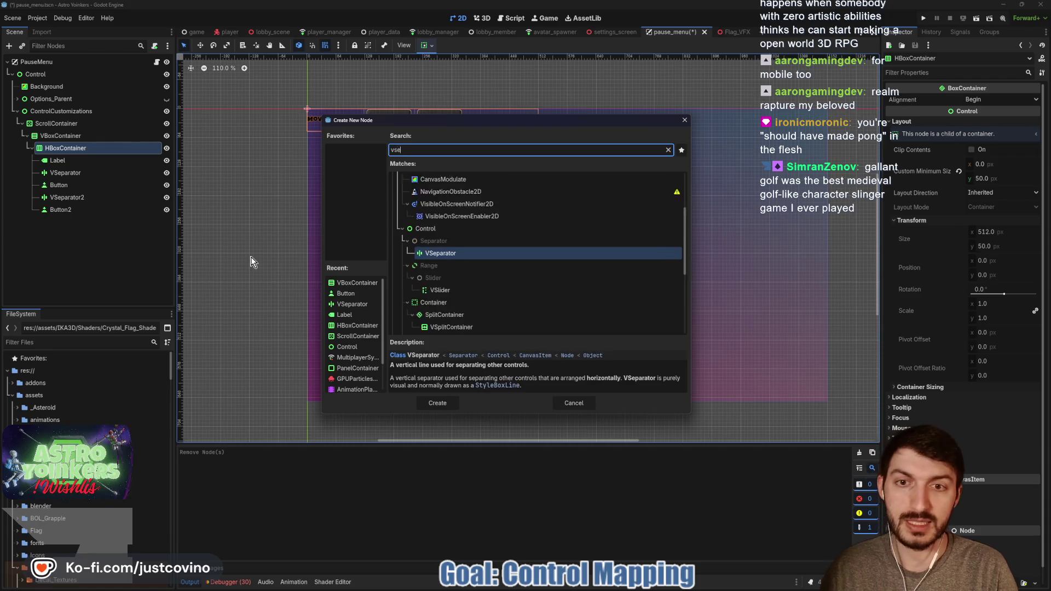
key(Return)
click(82, 148)
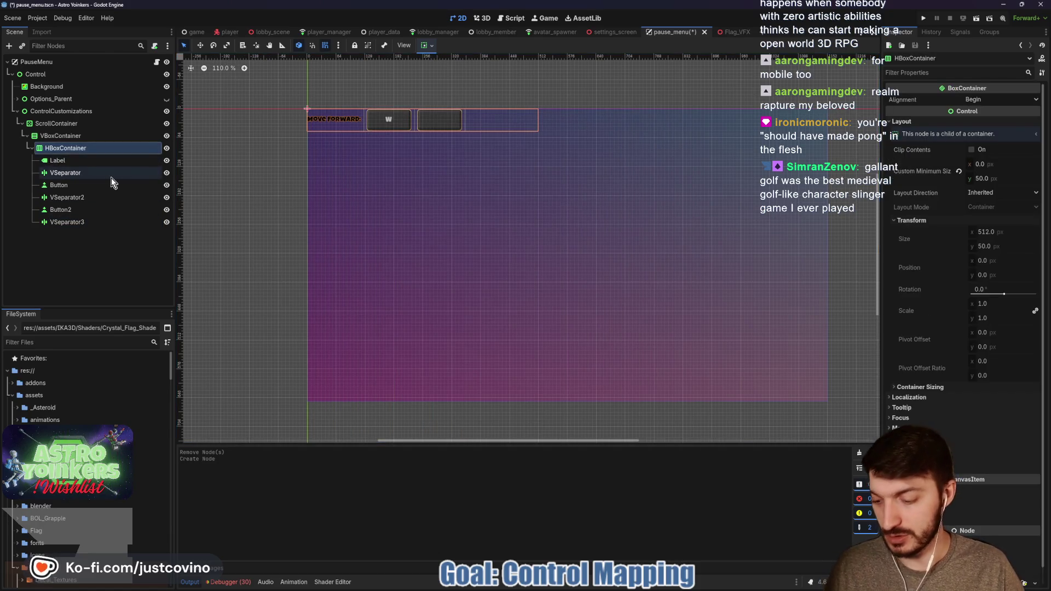
key(ctrl+a)
text(button)
key(Return)
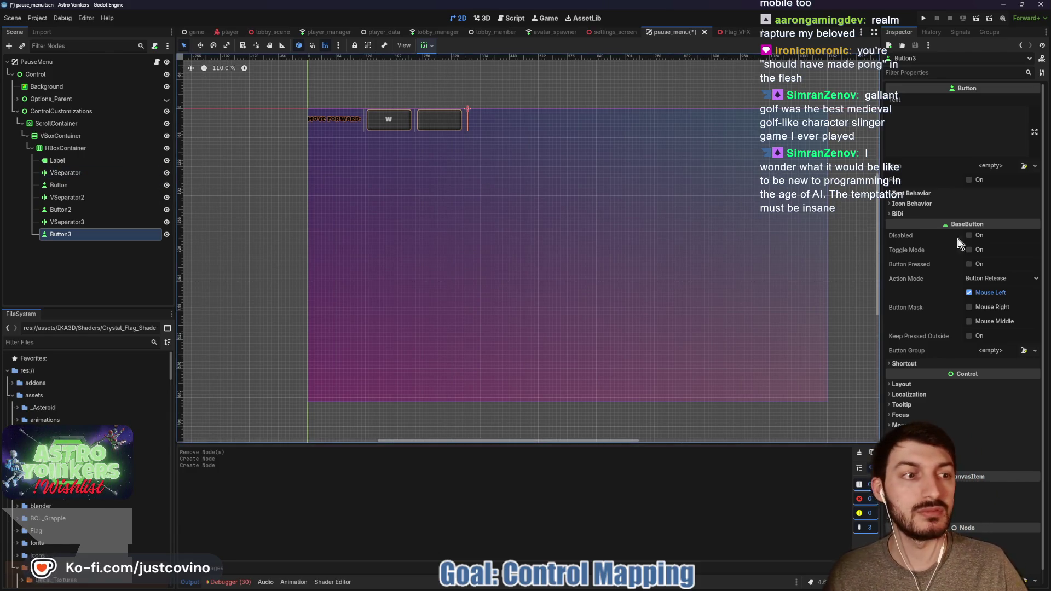
- Set Button3's Layout Custom Minimum Size to x 100 and y 50
click(922, 385)
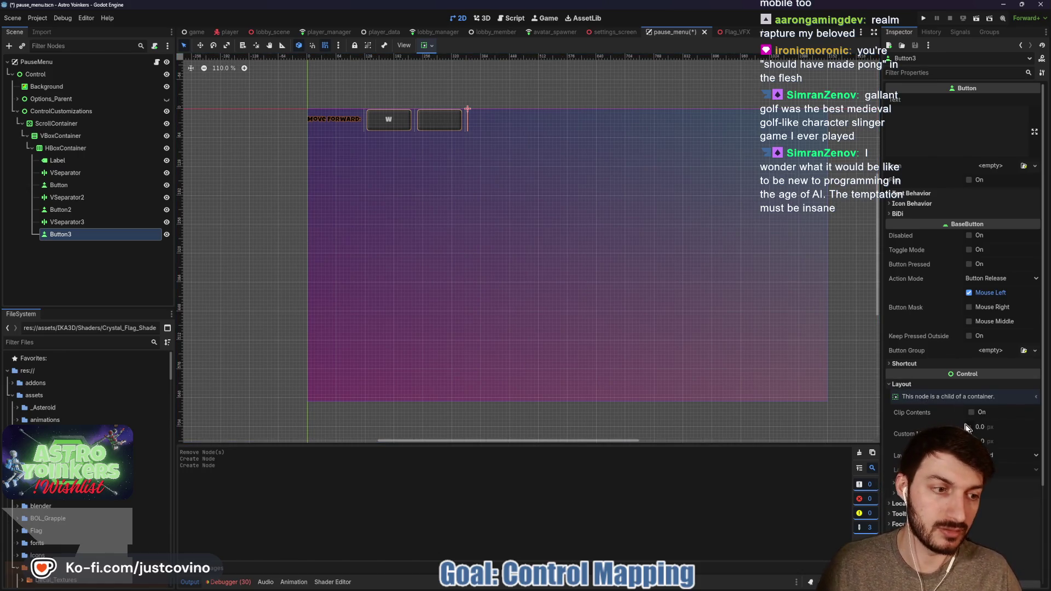
click(989, 428)
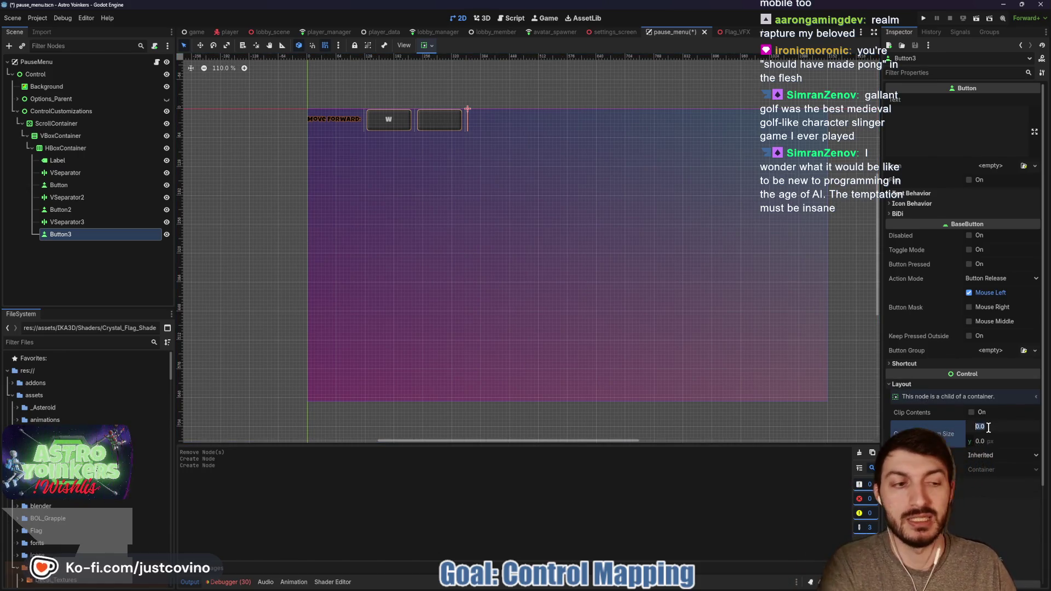
text(100)
key(Return)
click(995, 442)
text(50)
key(Return)
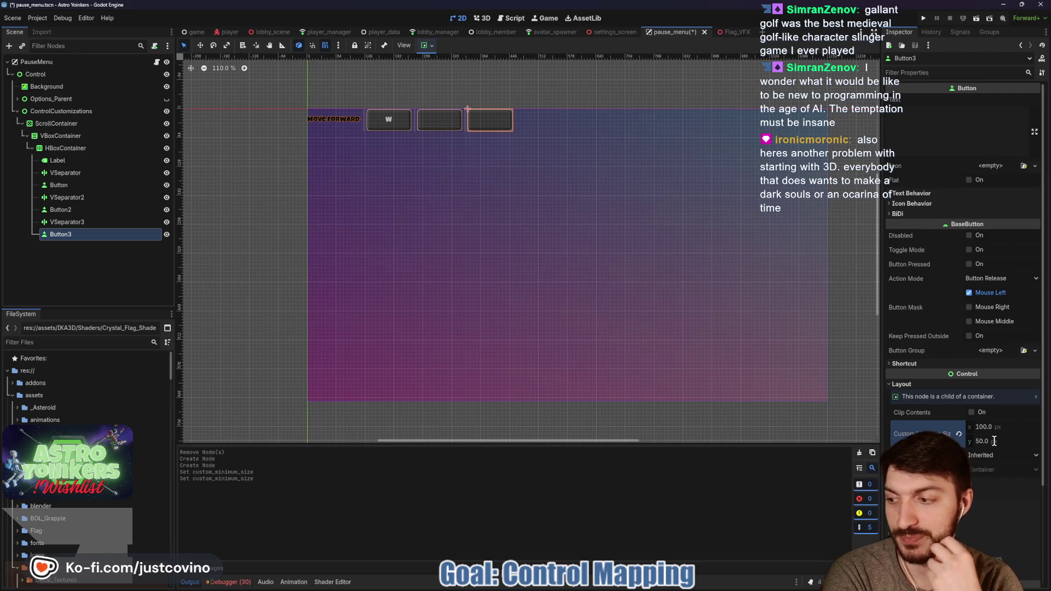
text(0)
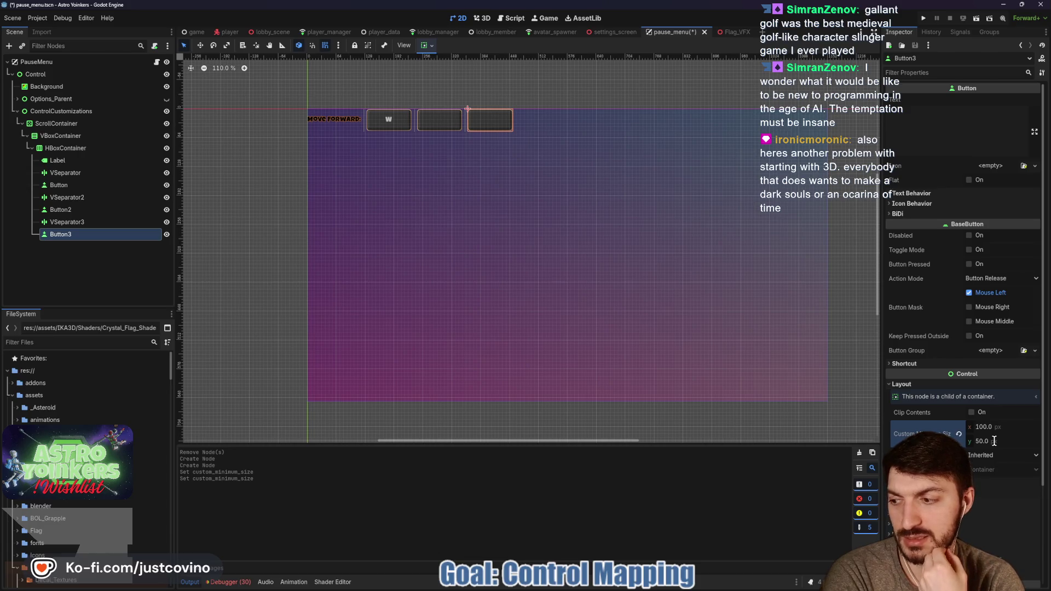
text(0)
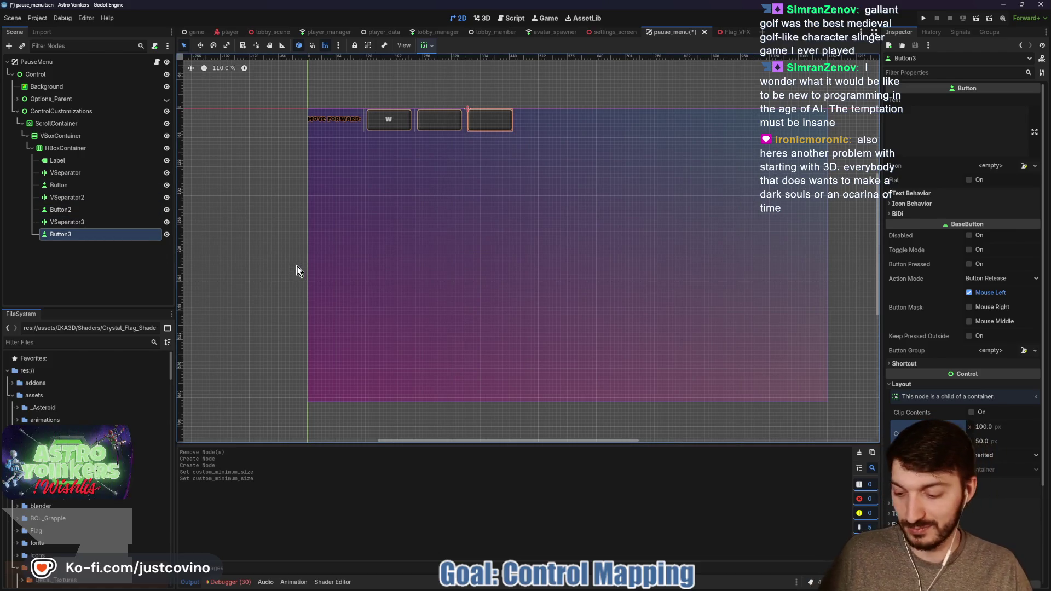
- Save the pause_menu scene and clear the node selection
key(ctrl+s)
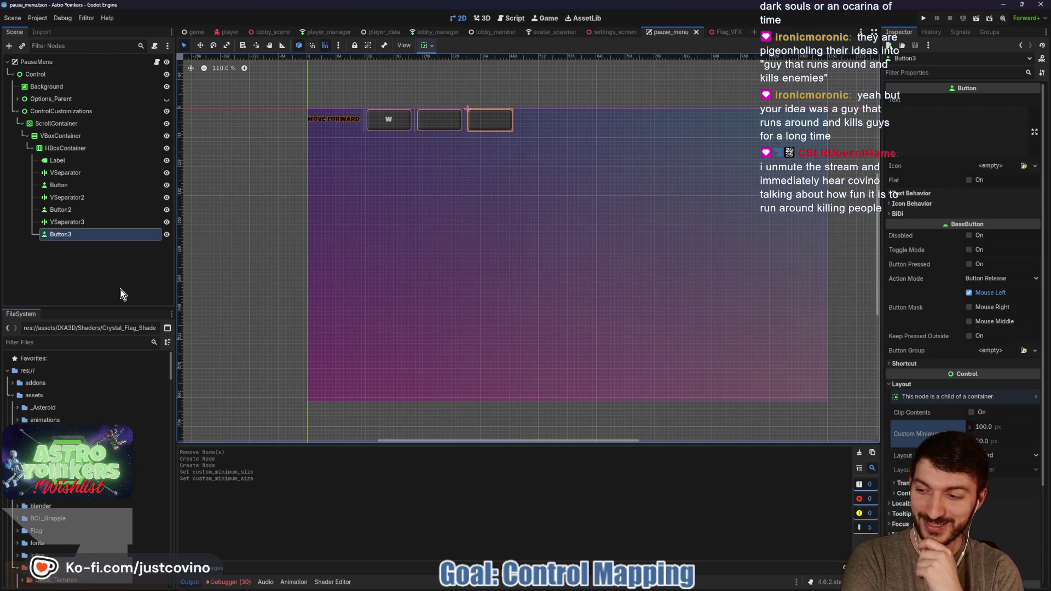
click(94, 264)
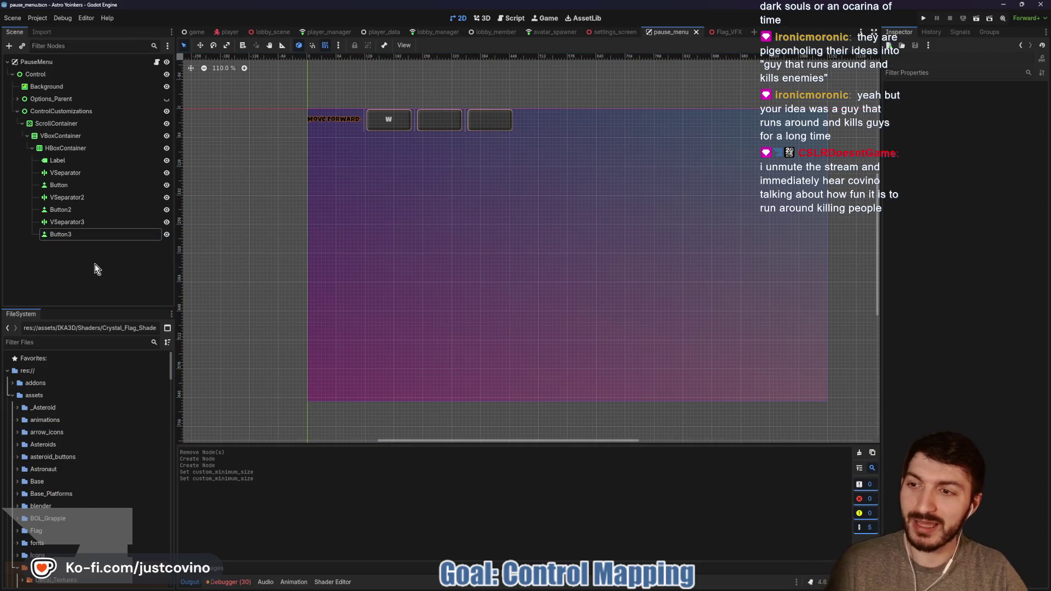
key(ctrl+s)
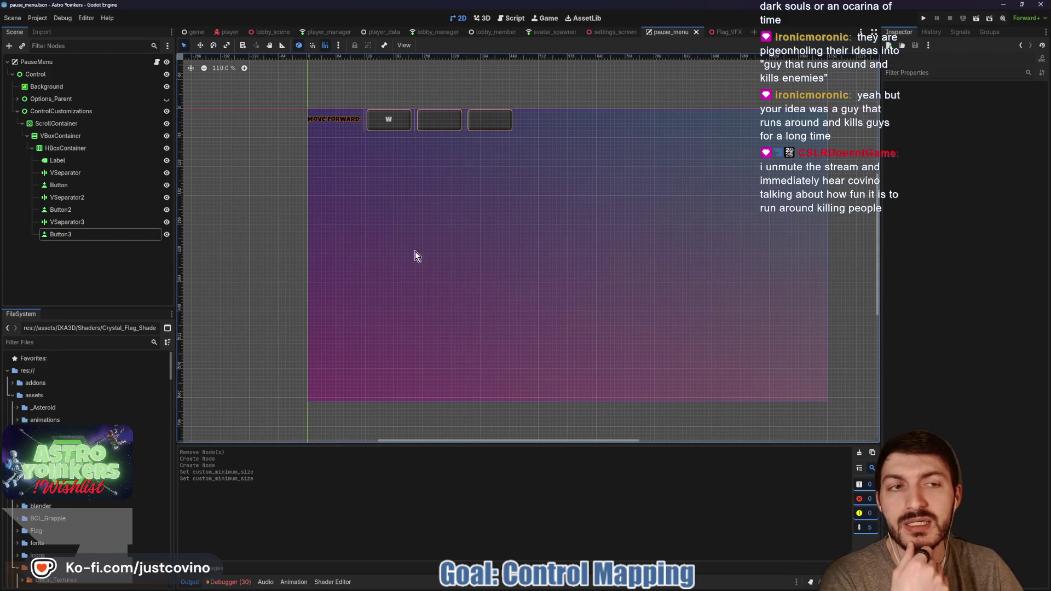
scroll(521, 241, right, 3)
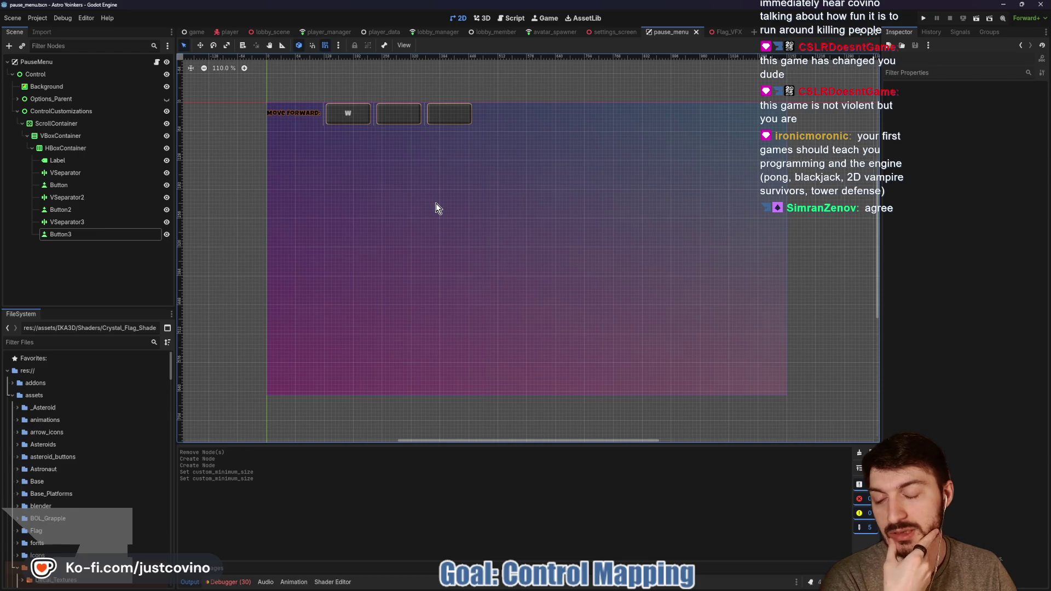
drag(435, 202, 473, 227)
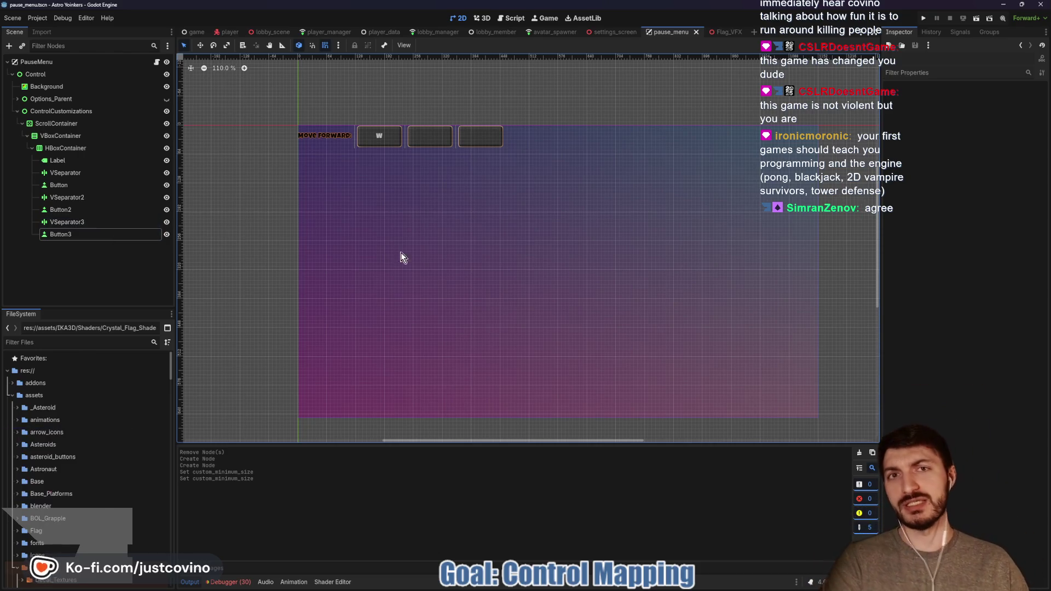
click(573, 581)
scroll(643, 269, down, 5)
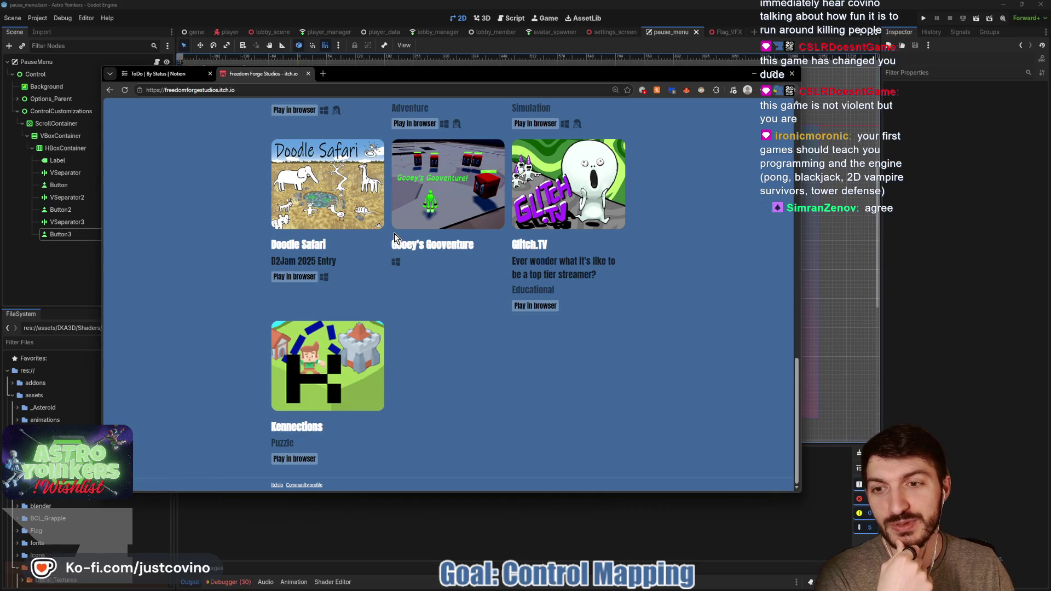
scroll(492, 290, up, 3)
scroll(728, 323, up, 1)
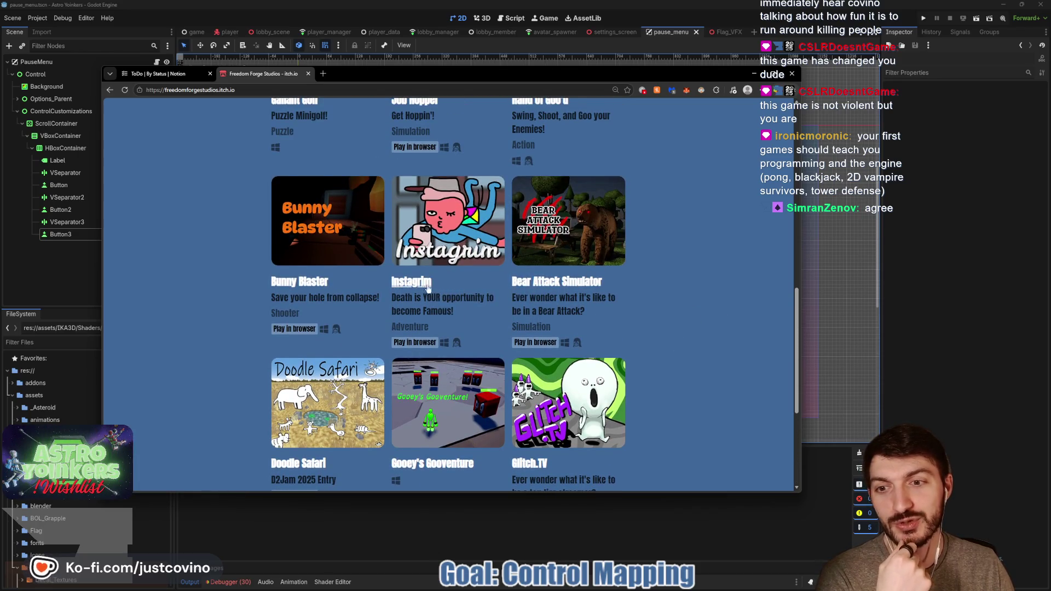
scroll(361, 290, up, 2)
scroll(536, 241, up, 1)
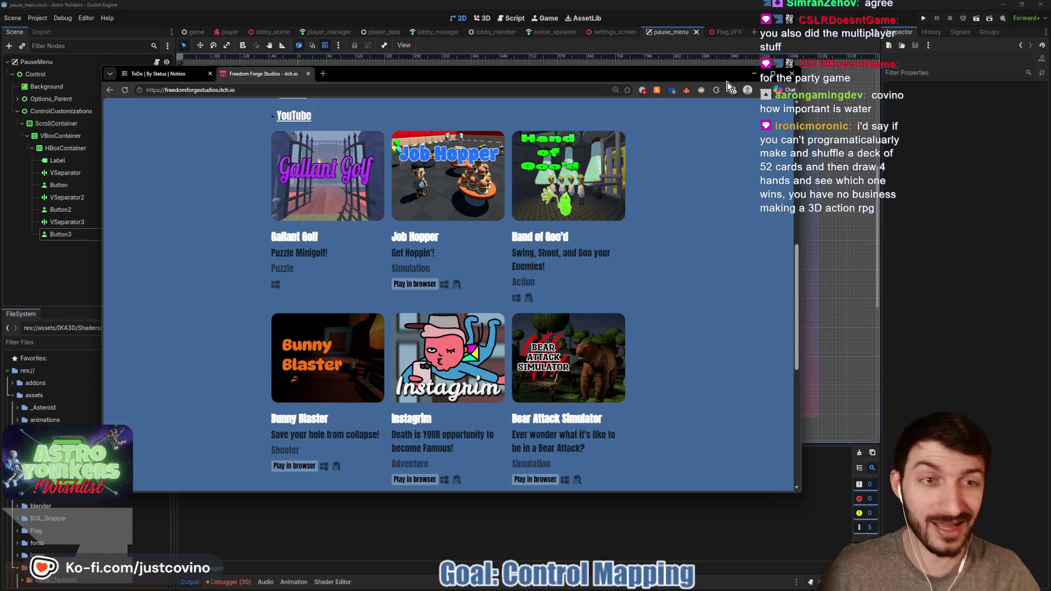
click(754, 75)
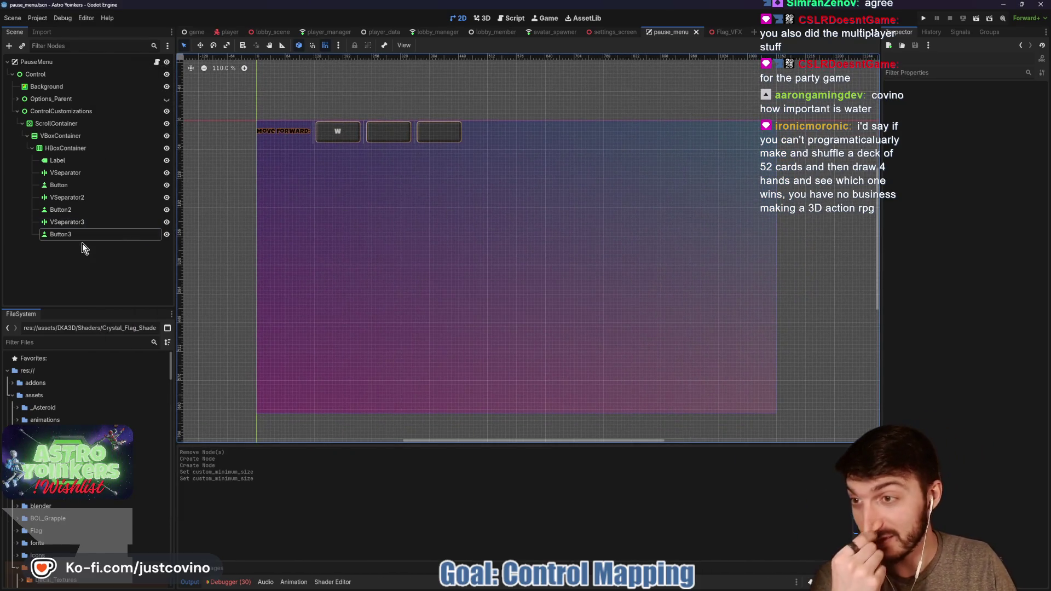
- Create HBoxContainer2 under VBoxContainer, place it above the MOVE FORWARD row, and begin renaming it
click(56, 136)
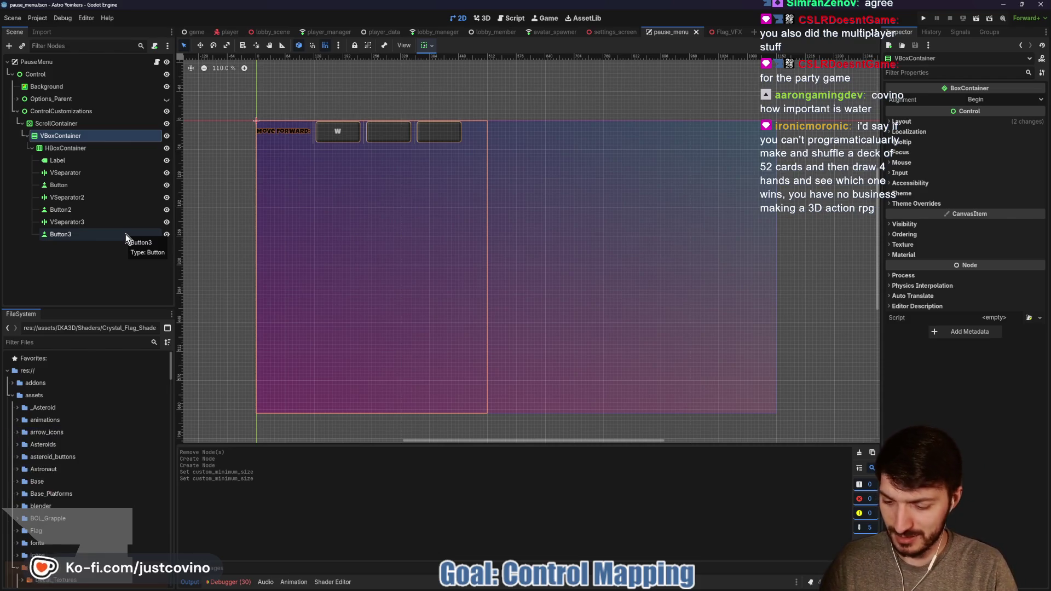
key(ctrl+a)
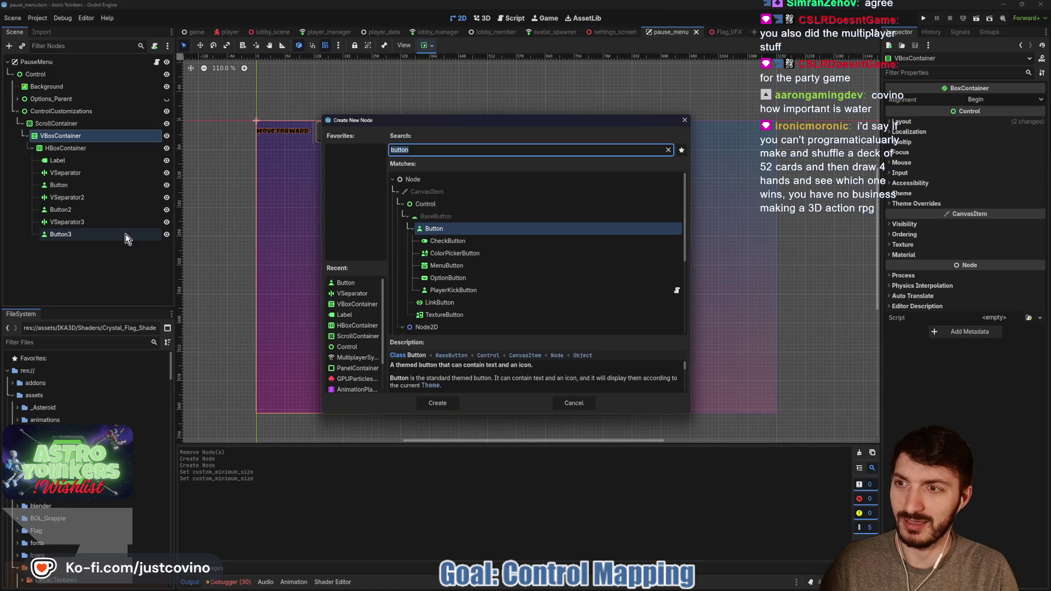
text(hbo)
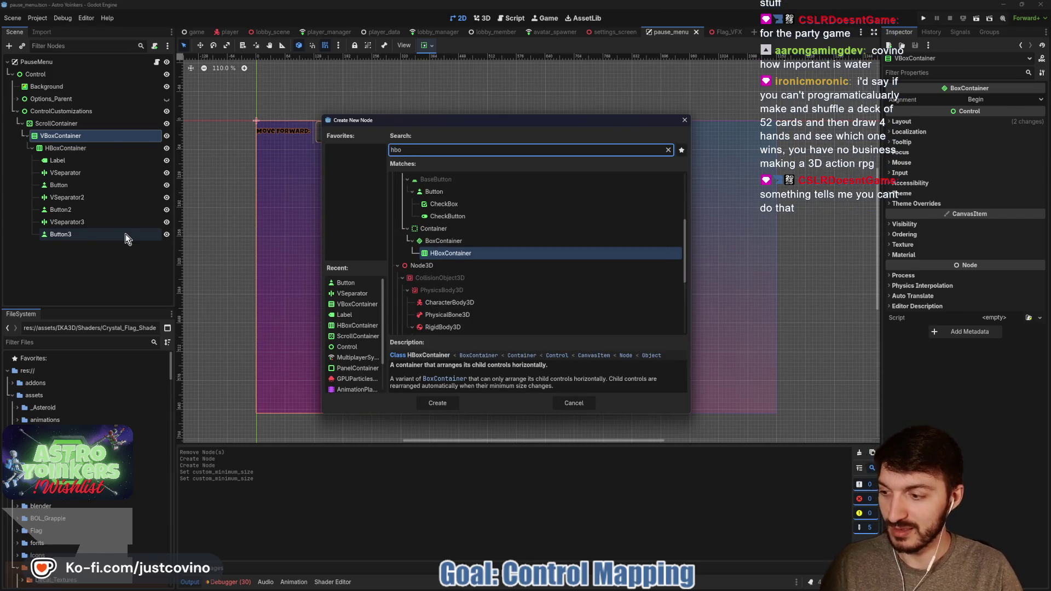
key(Return)
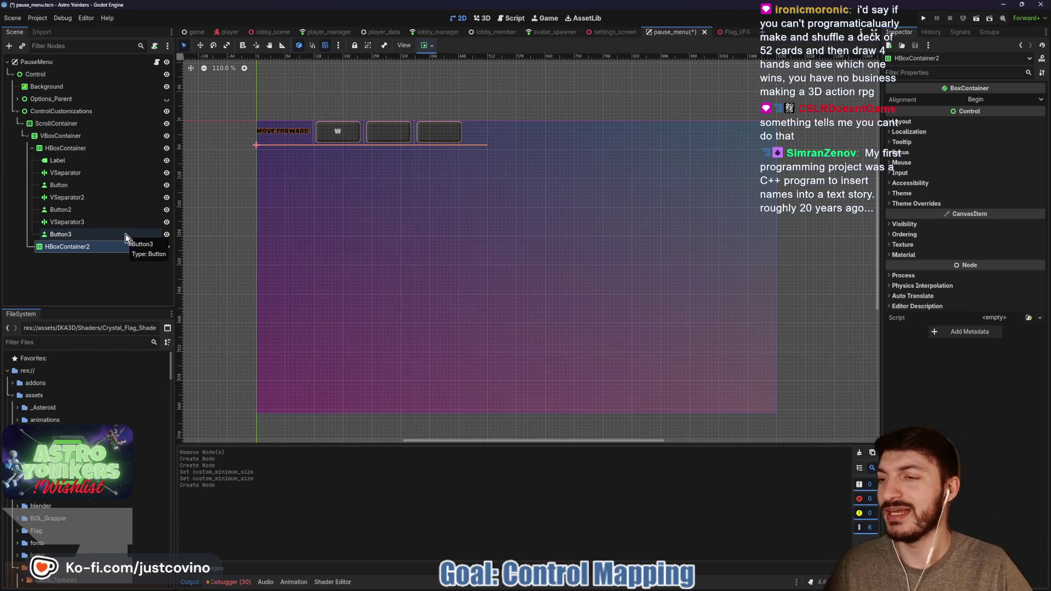
drag(61, 146, 60, 144)
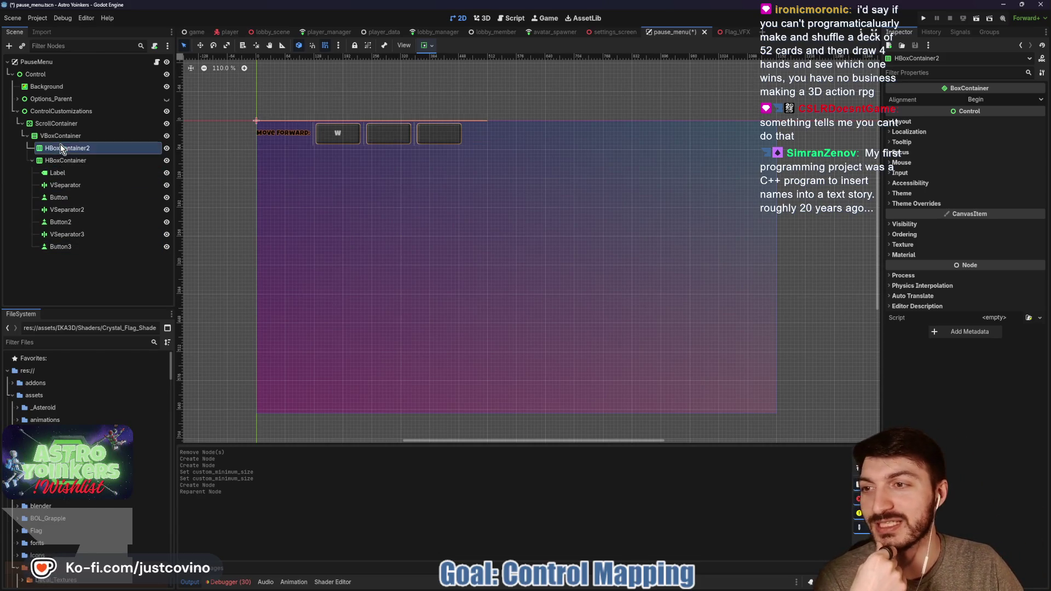
click(32, 161)
double_click(100, 149)
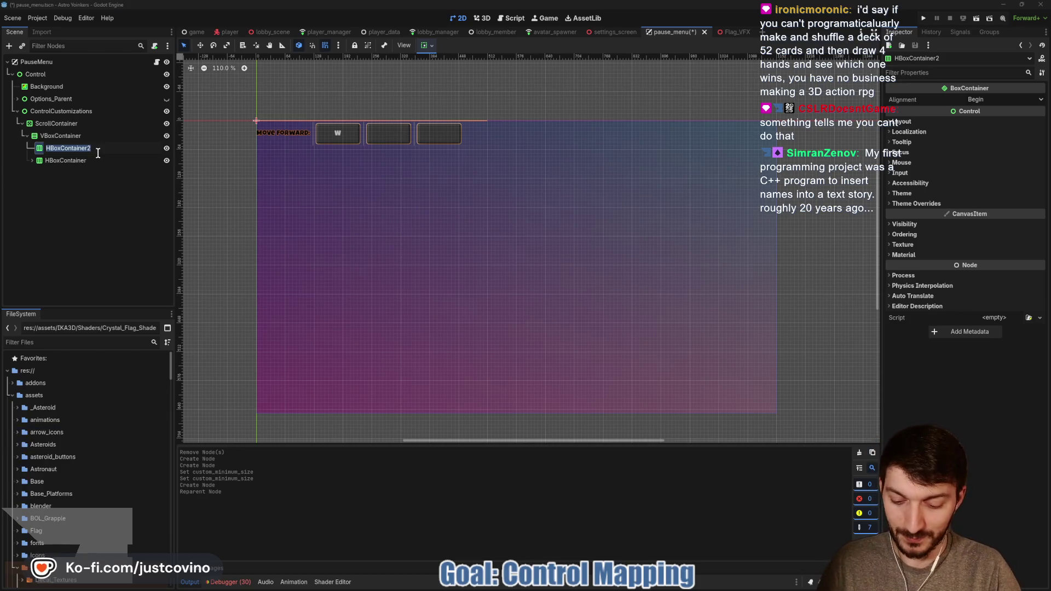
- Rename the new HBoxContainer above the MOVE FORWARD row to 'Labels'
text(Labels)
key(Return)
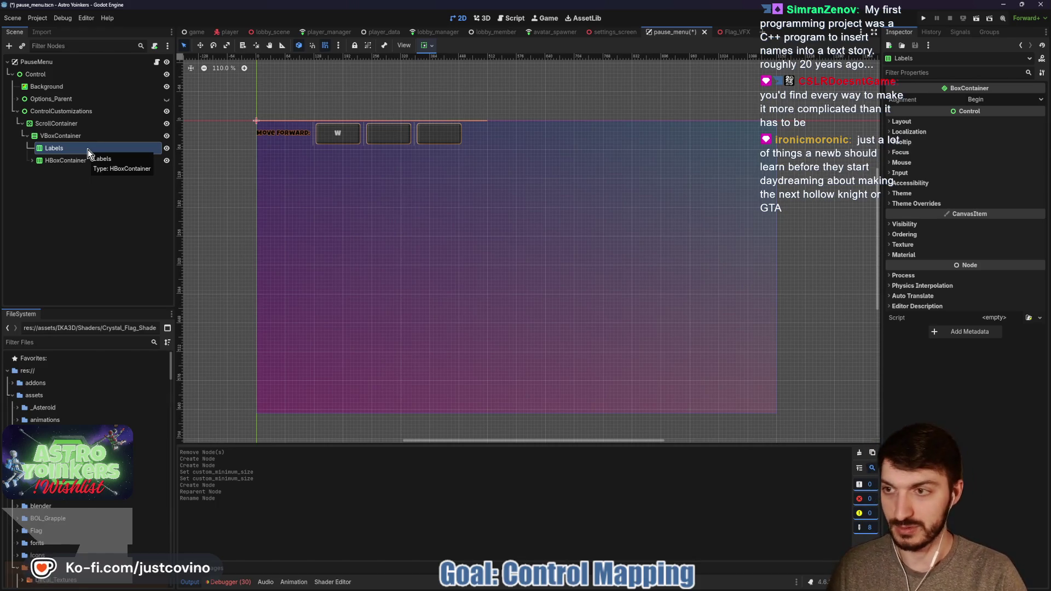
- Create a Label child under Labels and set its text to 'Control:'
key(ctrl+a)
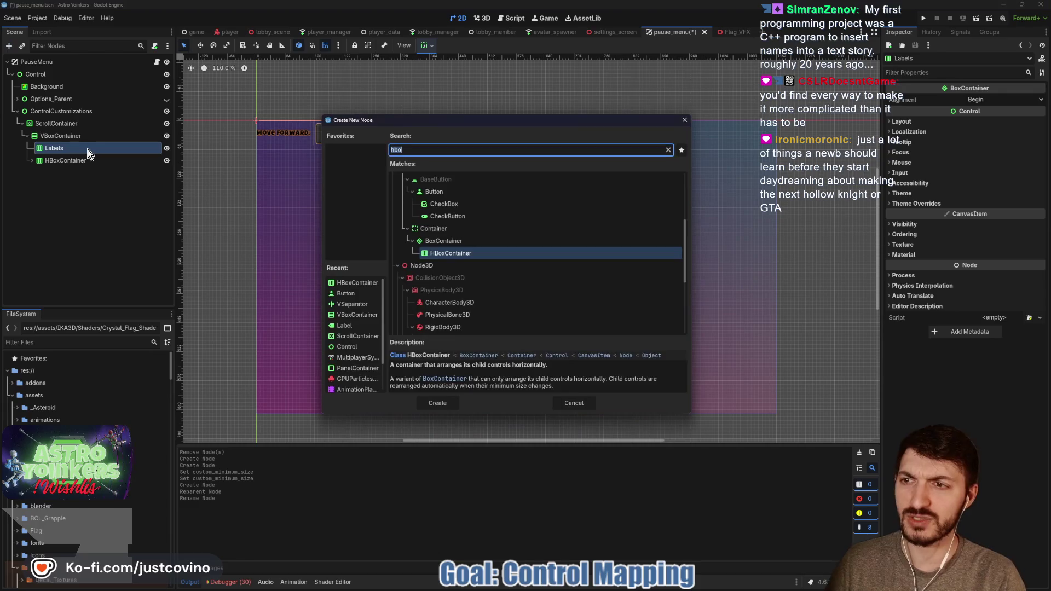
text(la)
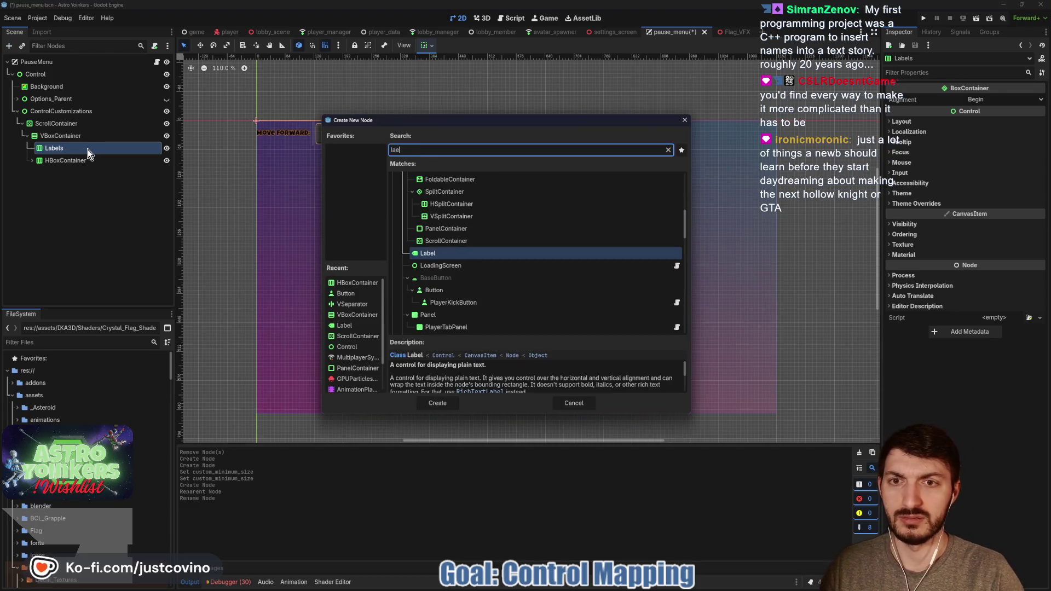
text(b)
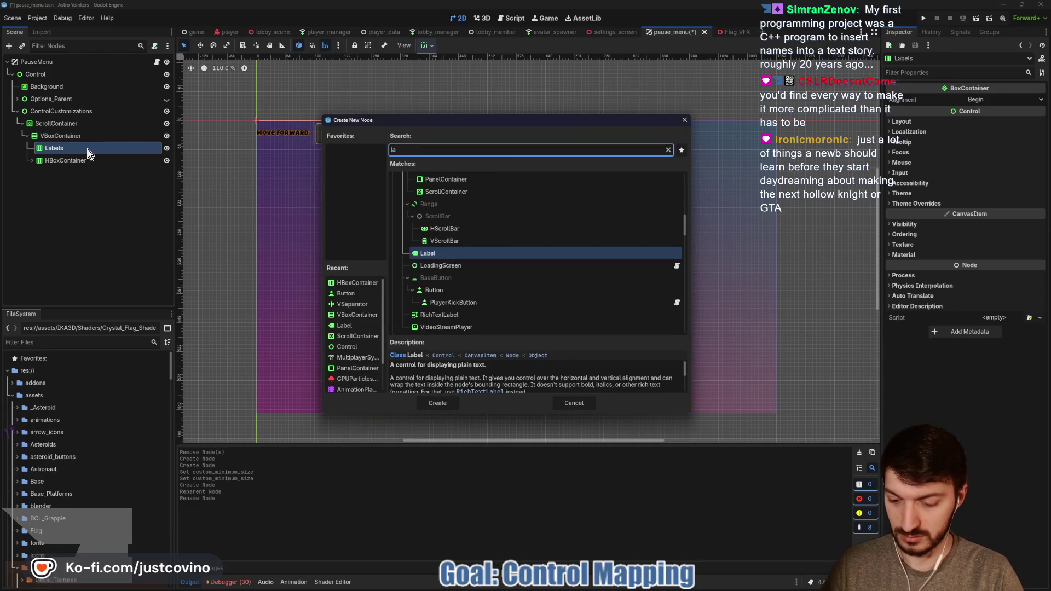
text(el)
key(Return)
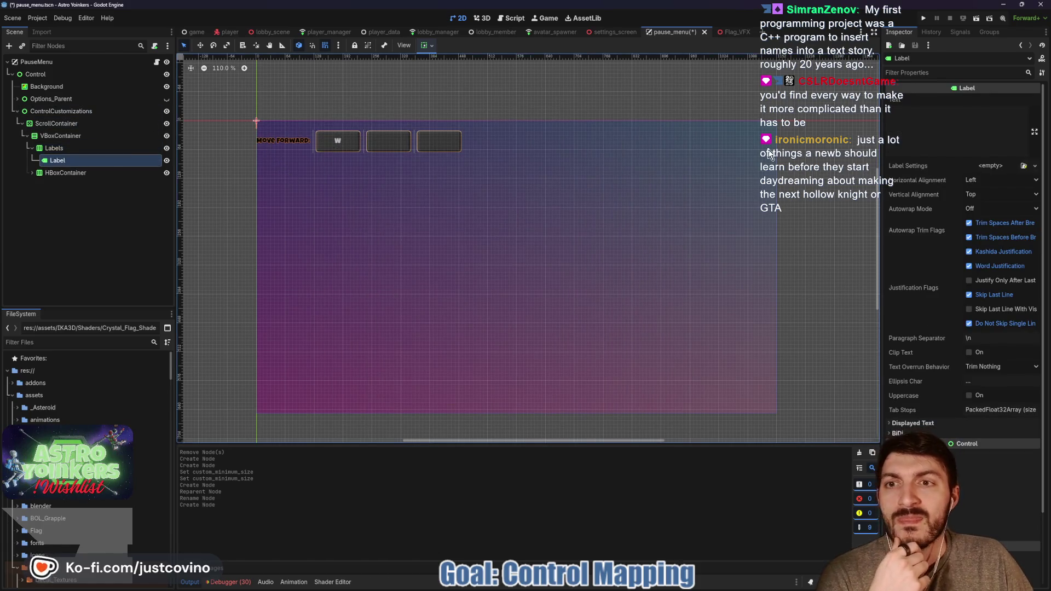
click(937, 125)
text(Cont)
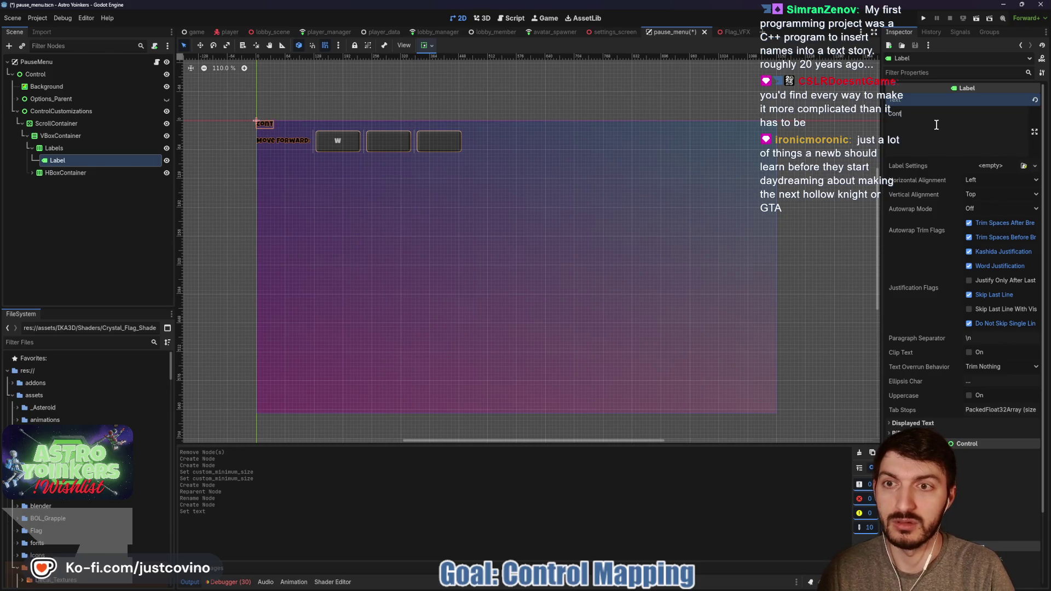
text(rol:)
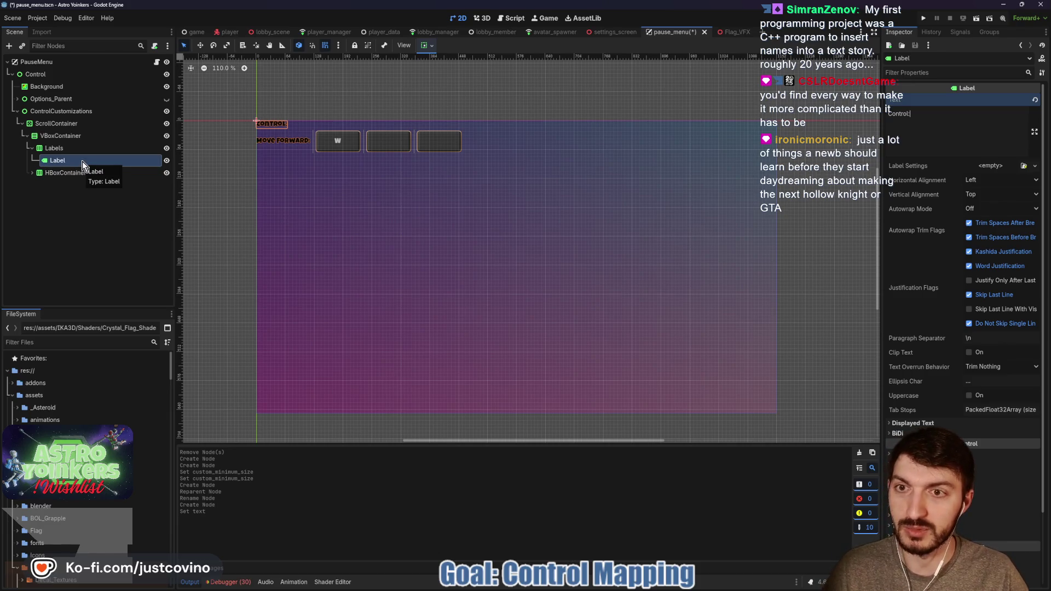
click(66, 150)
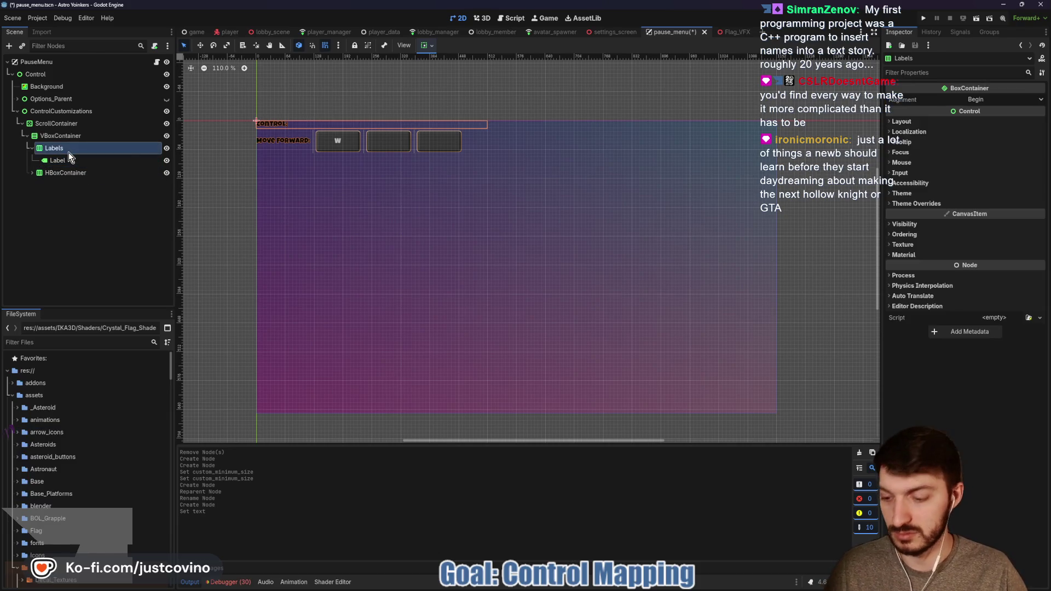
- Add Label2 under Labels with its text set to 'KBM'
key(ctrl+a)
key(Return)
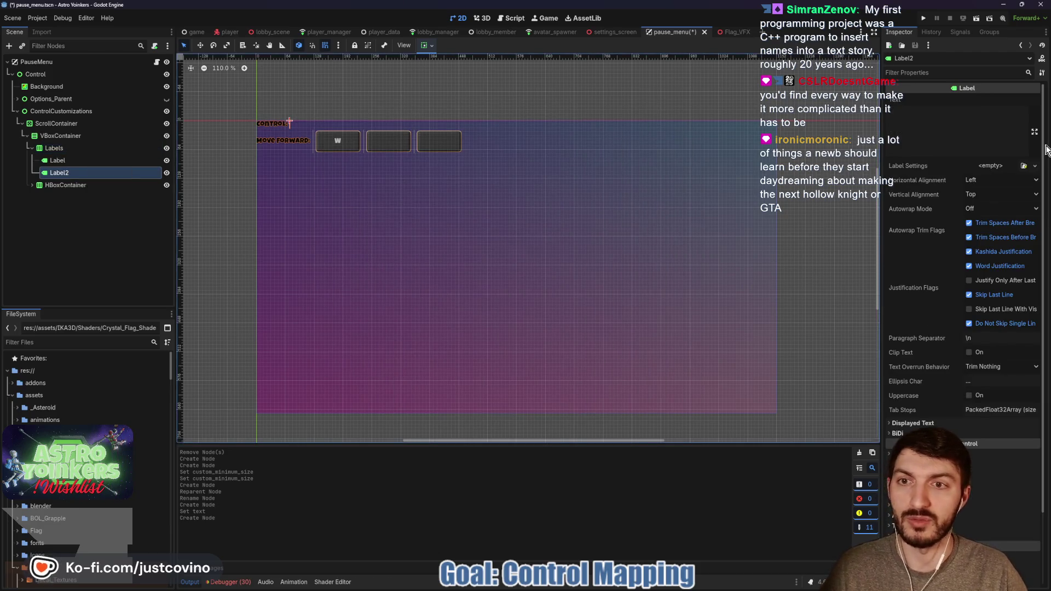
click(981, 112)
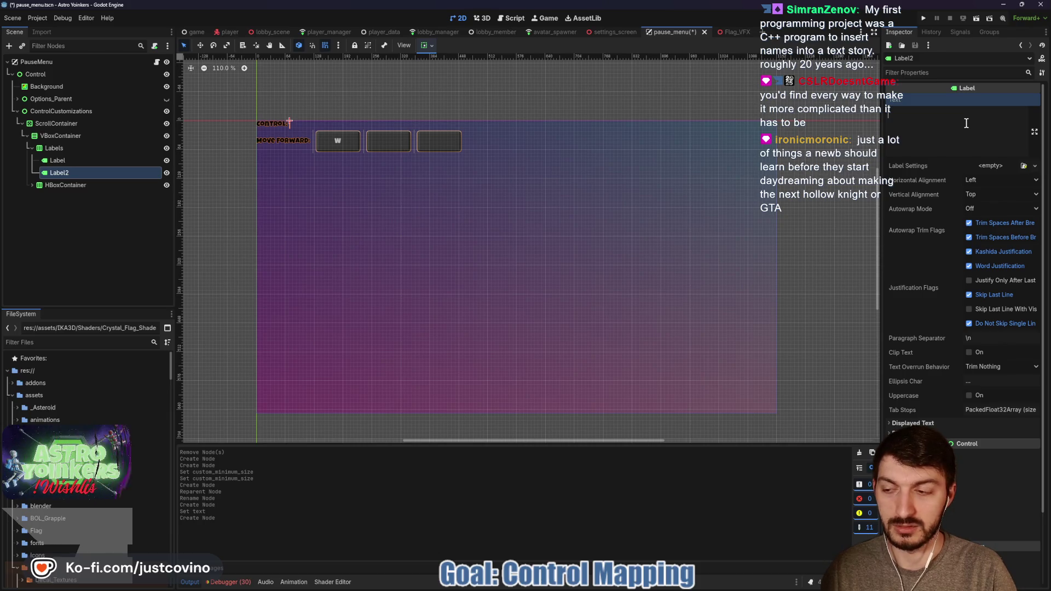
text(M)
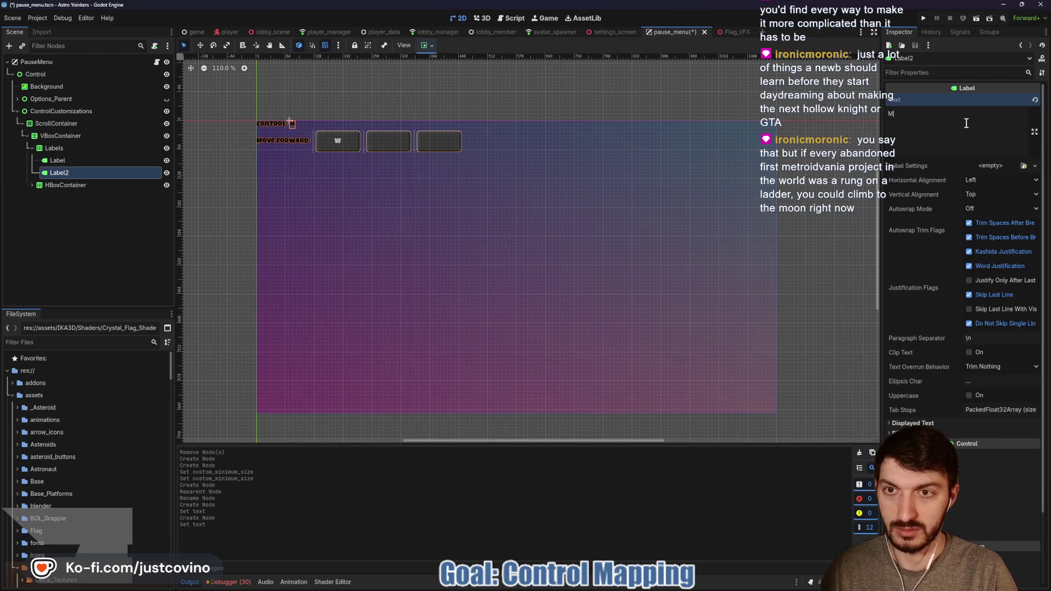
key(BackSpace)
text(KBM)
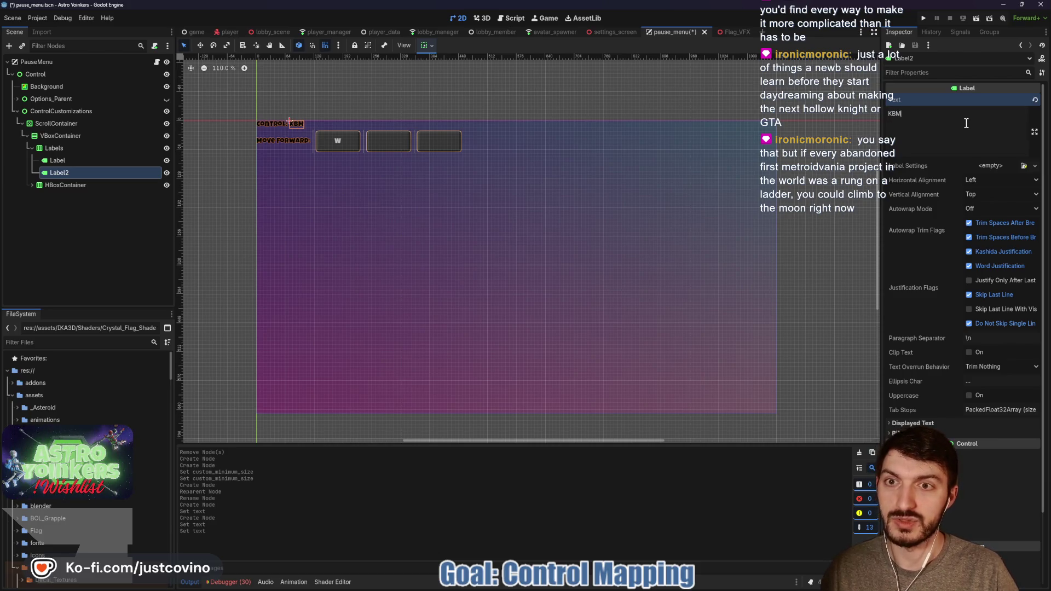
click(55, 148)
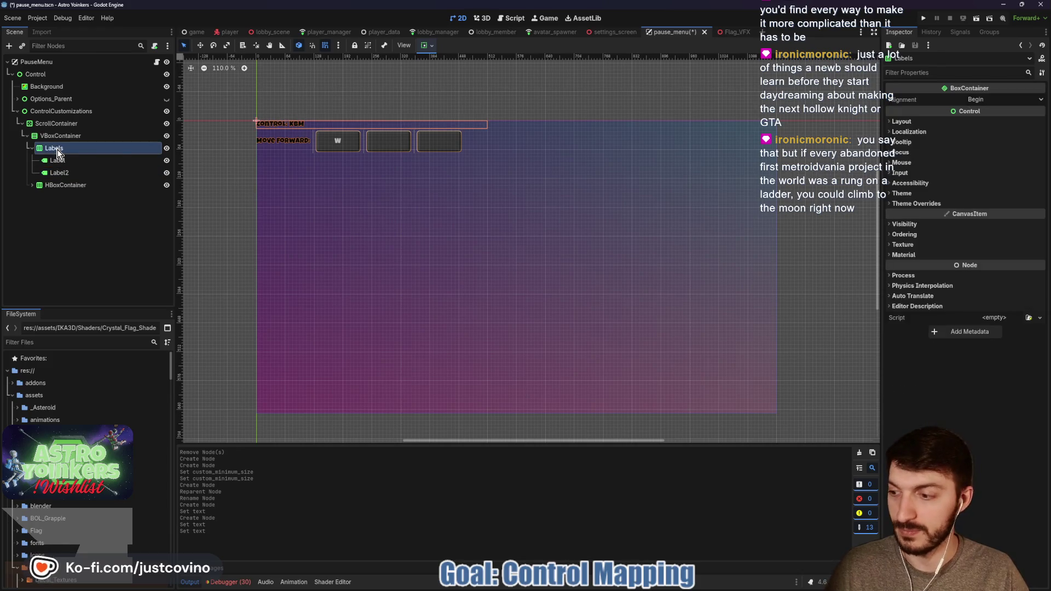
key(ctrl+a)
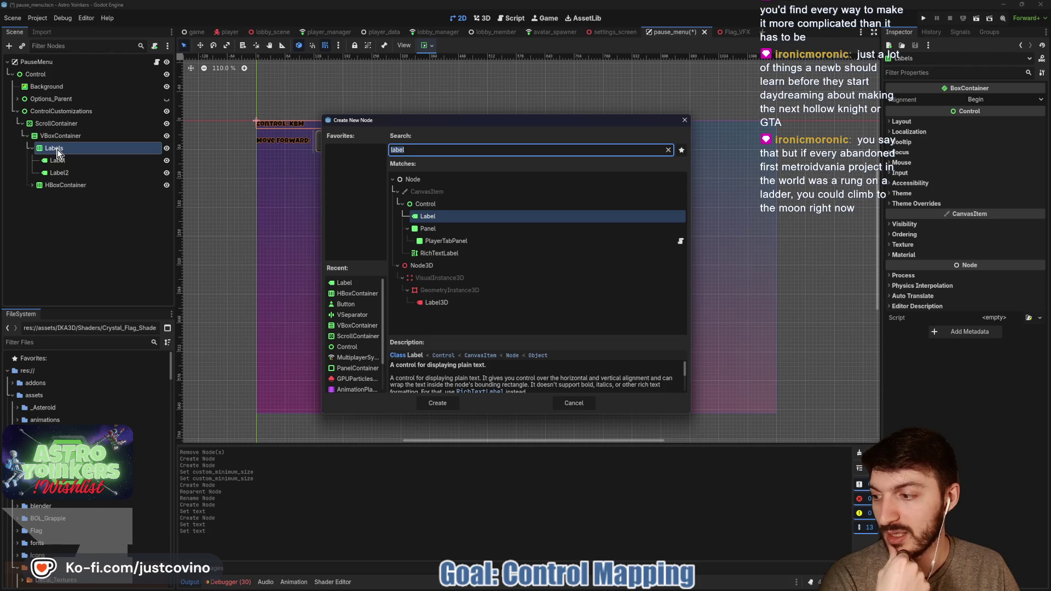
- Create Label3 reading 'Controller' under Labels and save the pause menu scene
click(436, 403)
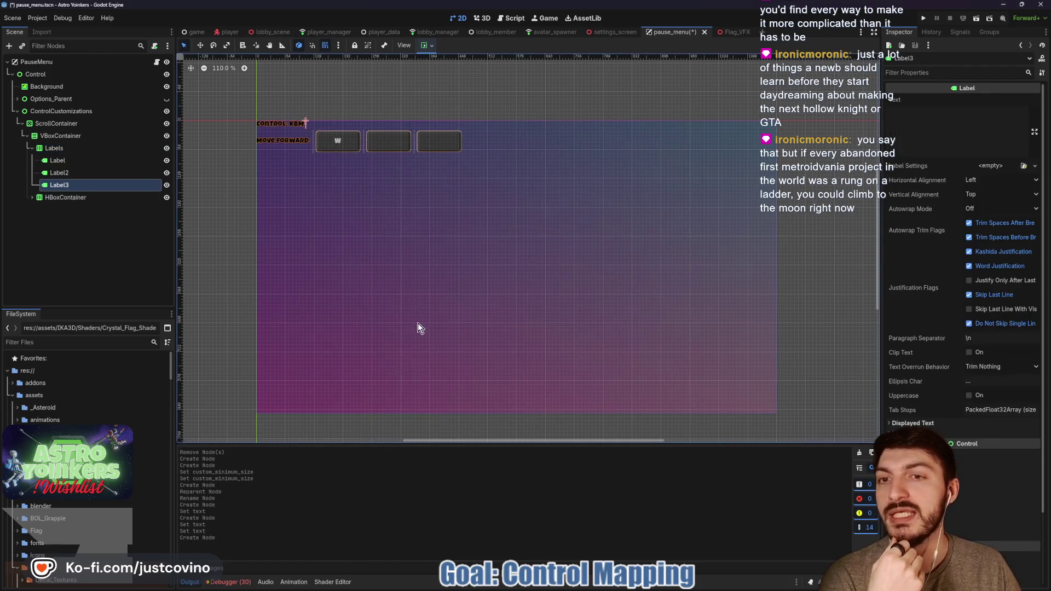
click(954, 128)
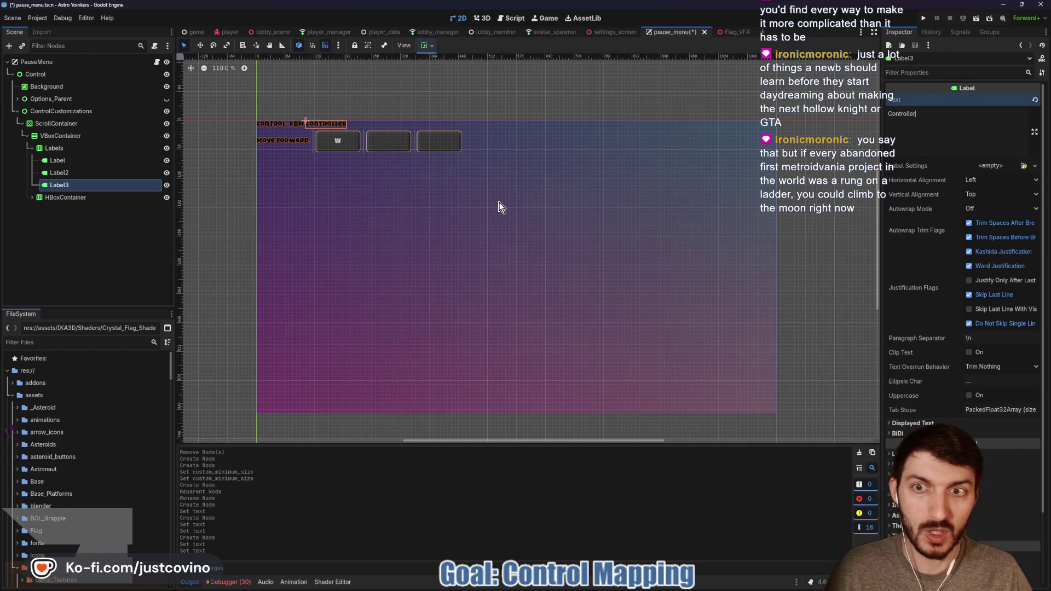
click(65, 238)
key(ctrl+s)
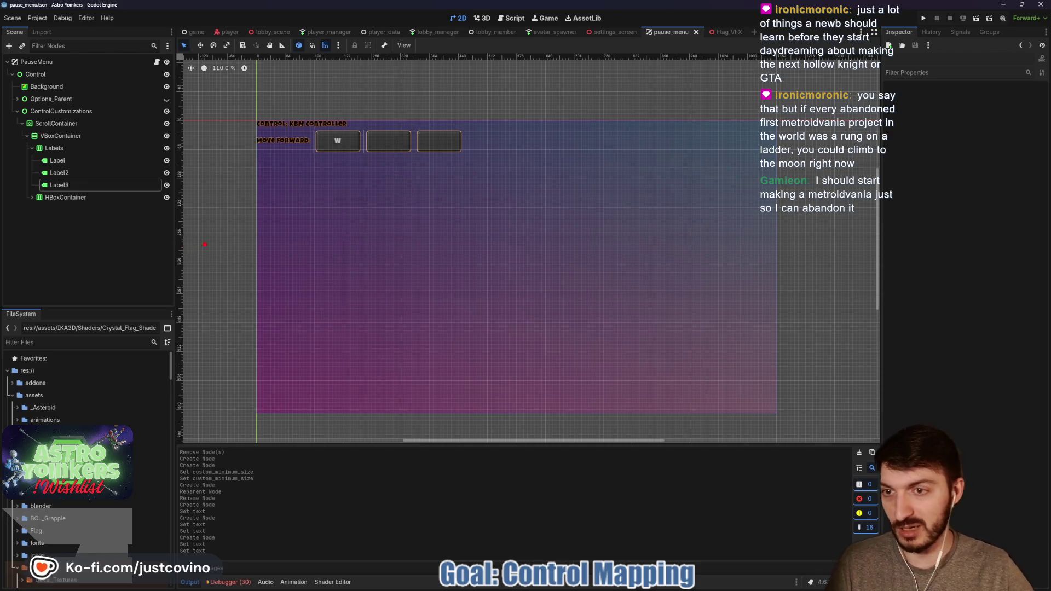
mouse_move(206, 244)
mouse_down()
mouse_move(339, 185)
mouse_move(405, 406)
mouse_up()
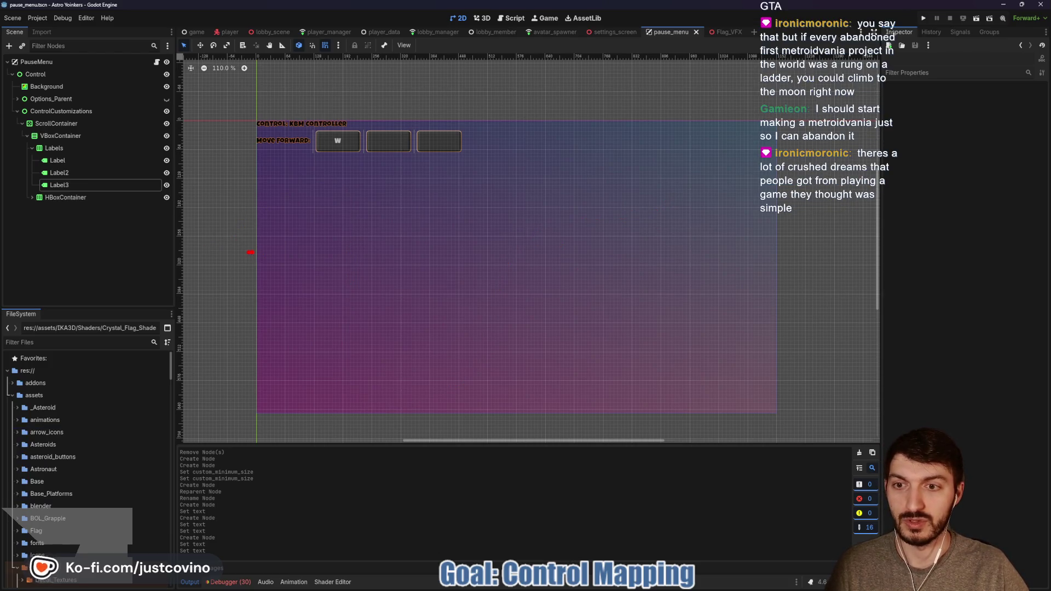
mouse_move(249, 253)
mouse_down()
mouse_move(354, 180)
mouse_move(374, 308)
mouse_up()
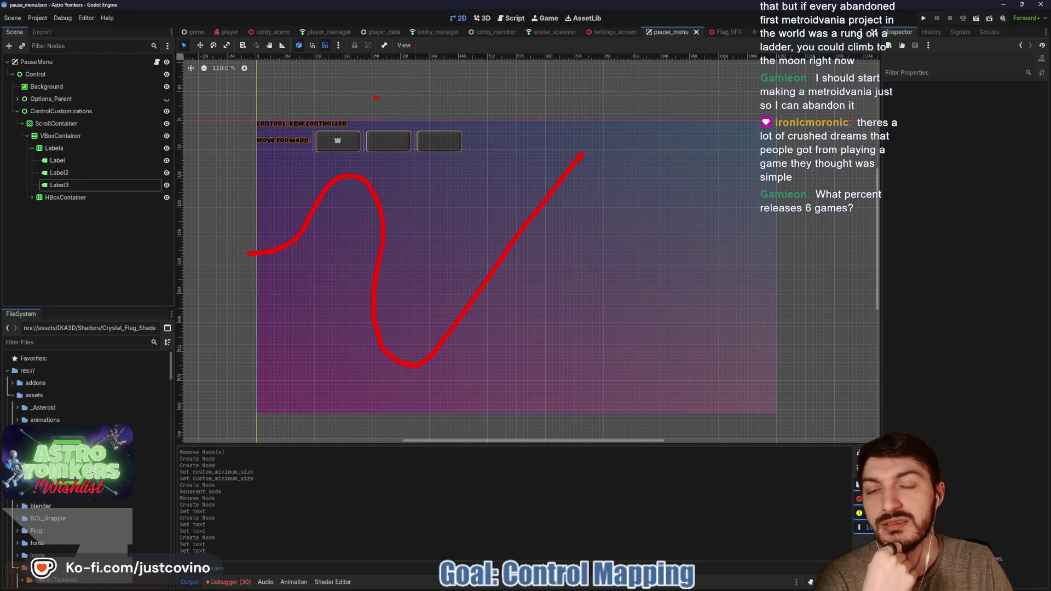
mouse_move(433, 93)
mouse_down()
mouse_move(446, 129)
mouse_move(467, 116)
mouse_up()
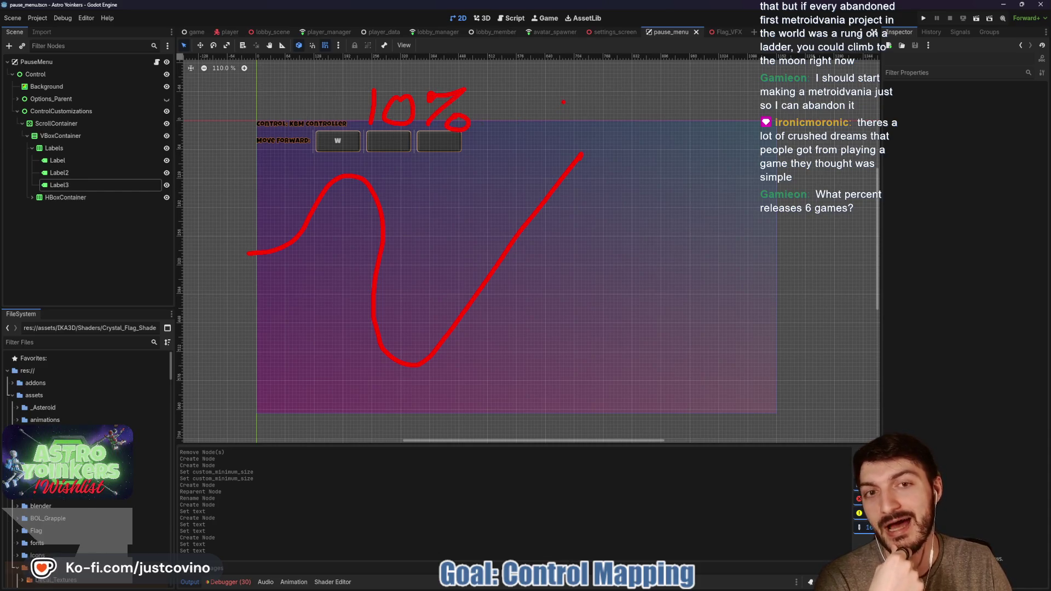
drag(576, 92, 563, 121)
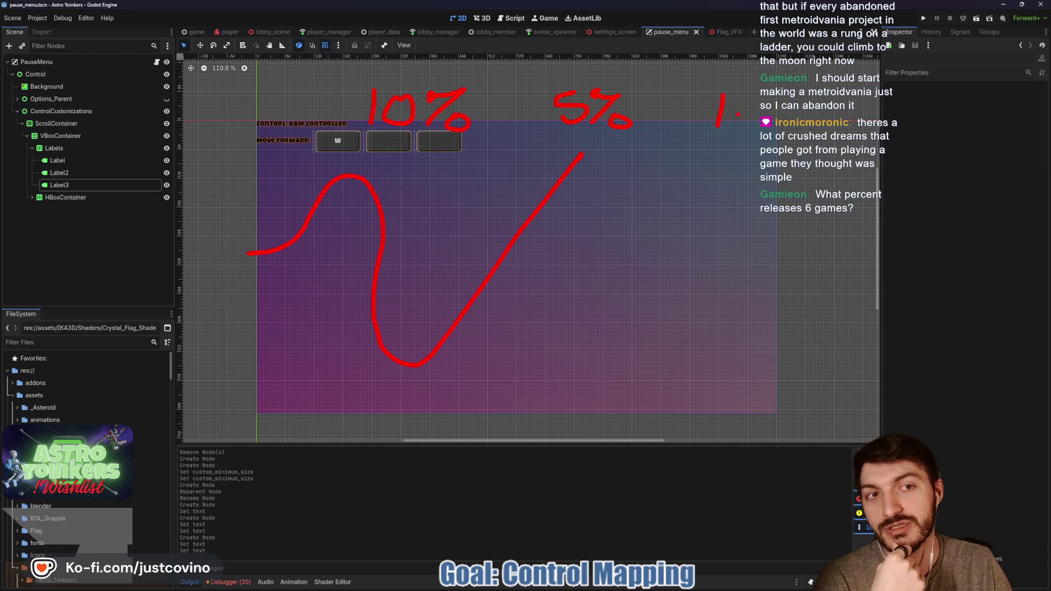
drag(750, 103, 788, 132)
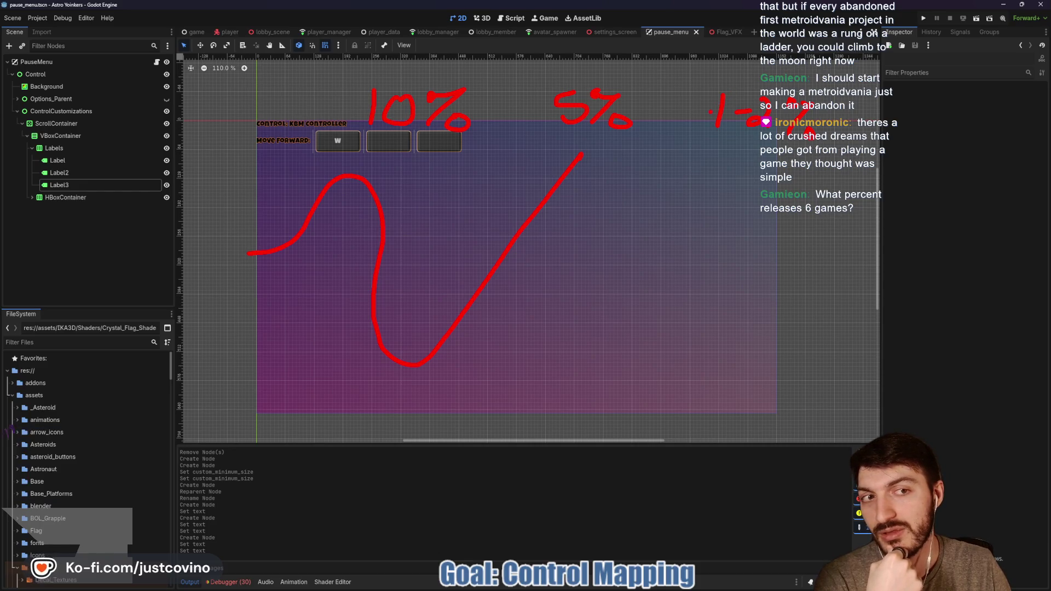
drag(777, 147, 714, 140)
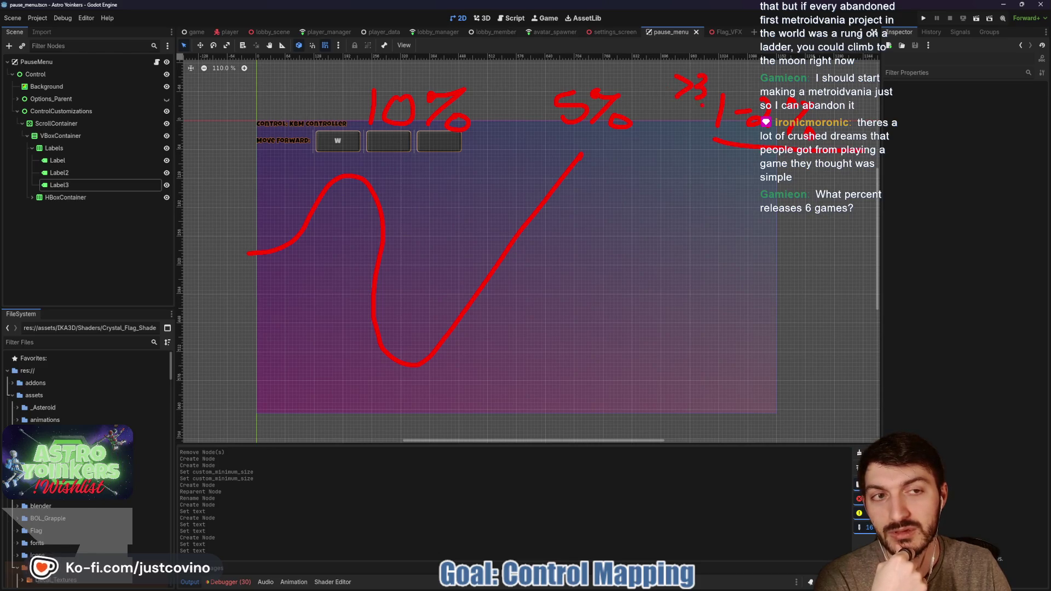
key(Escape)
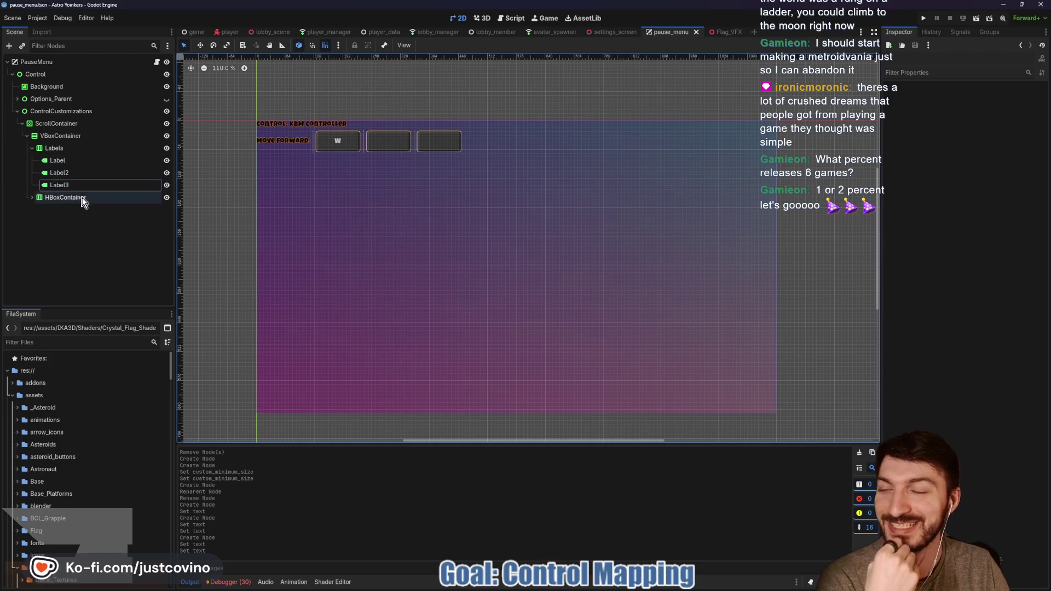
- Set the Move Forward label's custom minimum width to 120 px
click(57, 149)
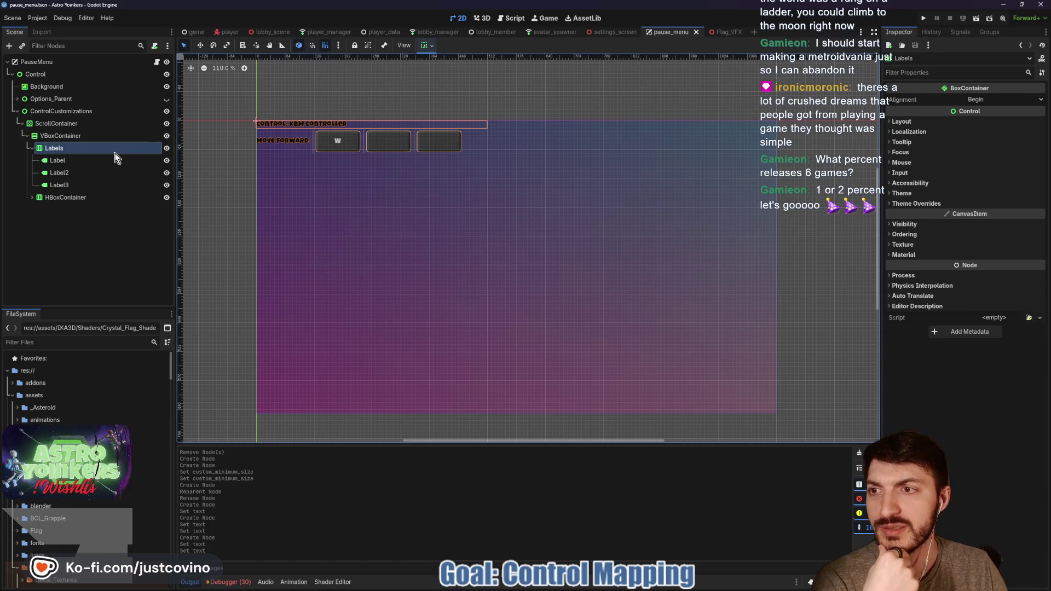
click(88, 162)
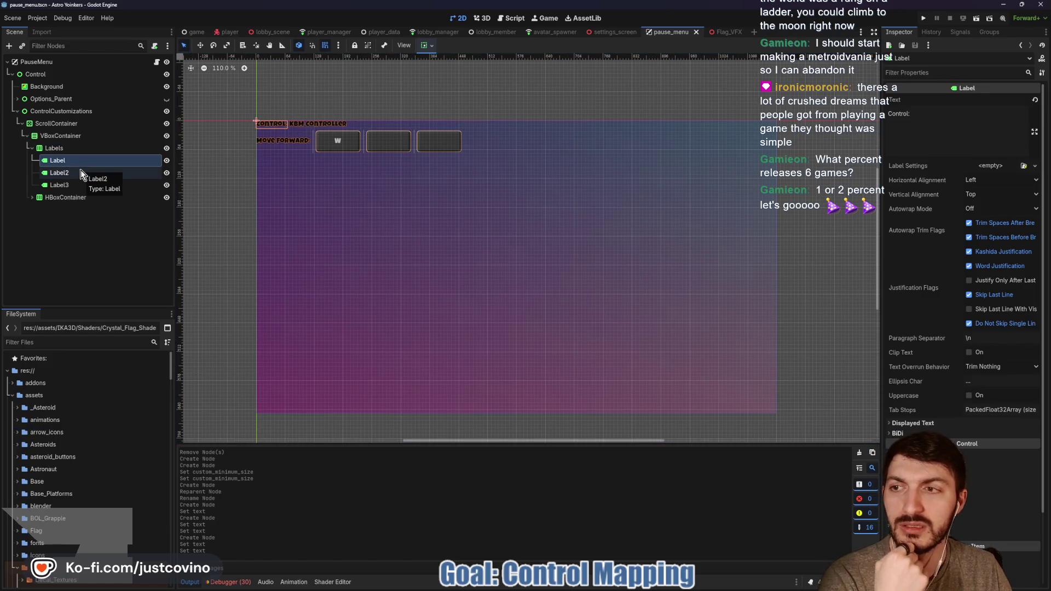
click(33, 197)
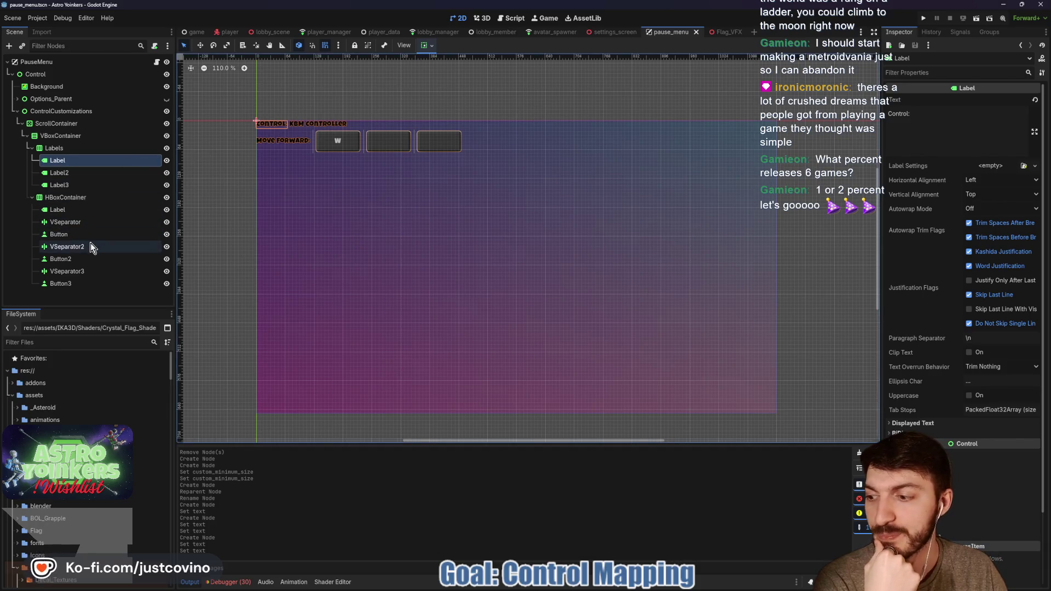
click(77, 207)
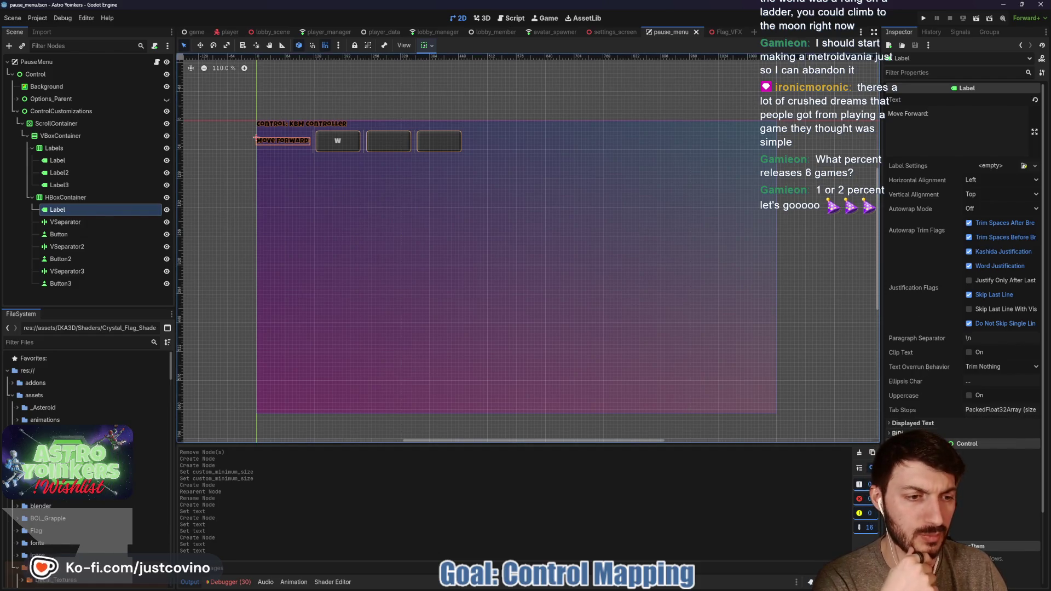
click(964, 443)
scroll(957, 448, down, 3)
click(911, 364)
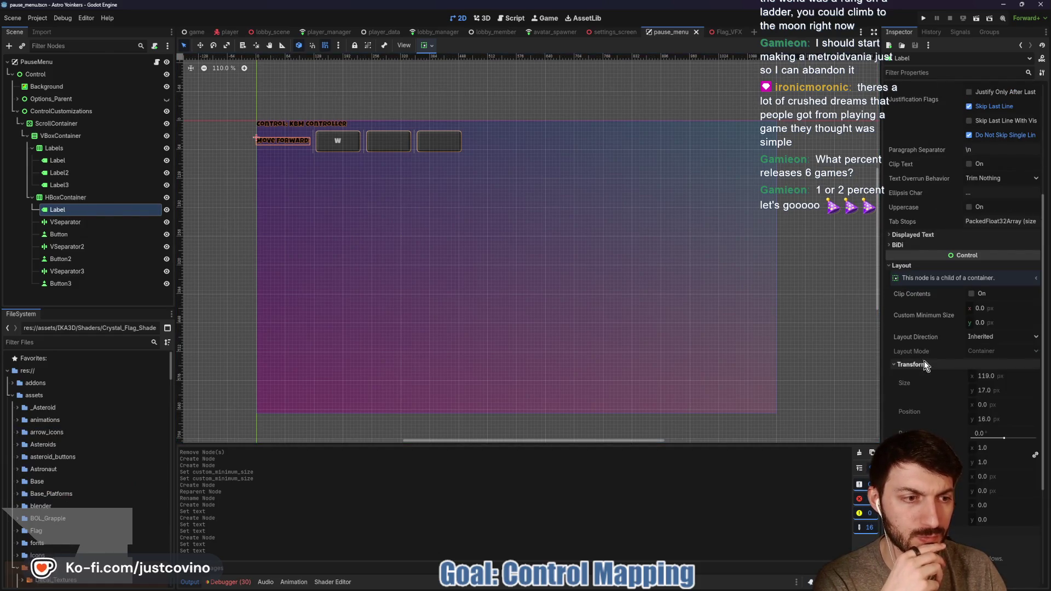
click(985, 307)
text(120)
key(Return)
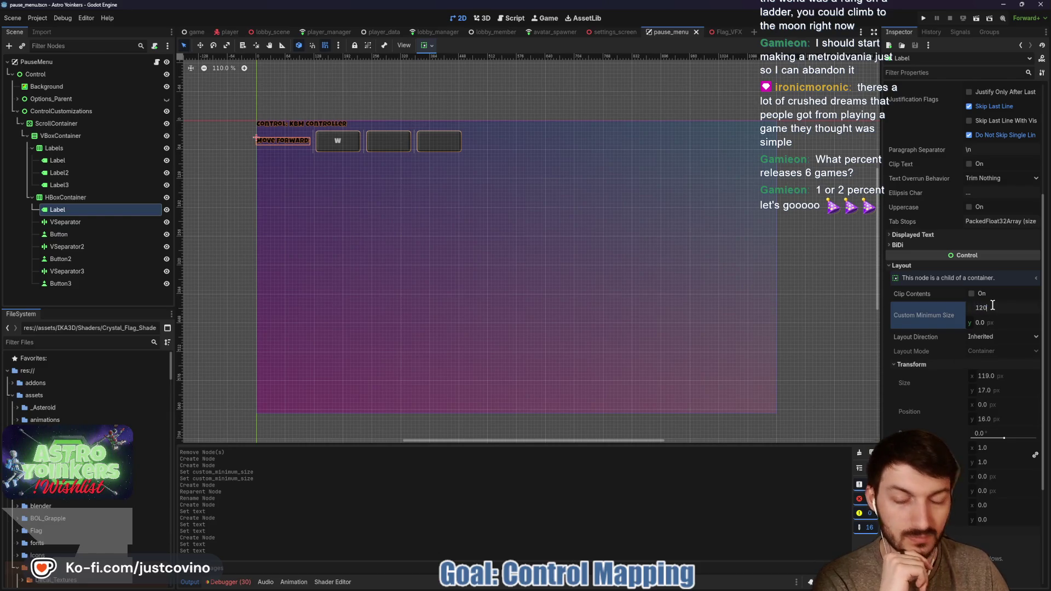
- Give the CONTROL header label a 120 px custom minimum width
click(57, 160)
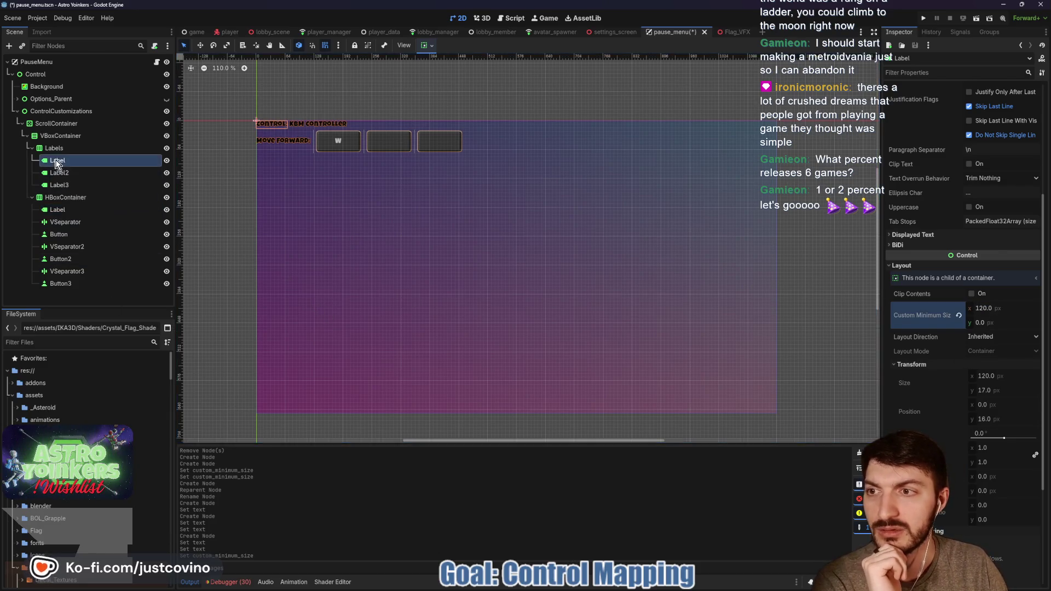
click(1000, 496)
text(120)
key(Return)
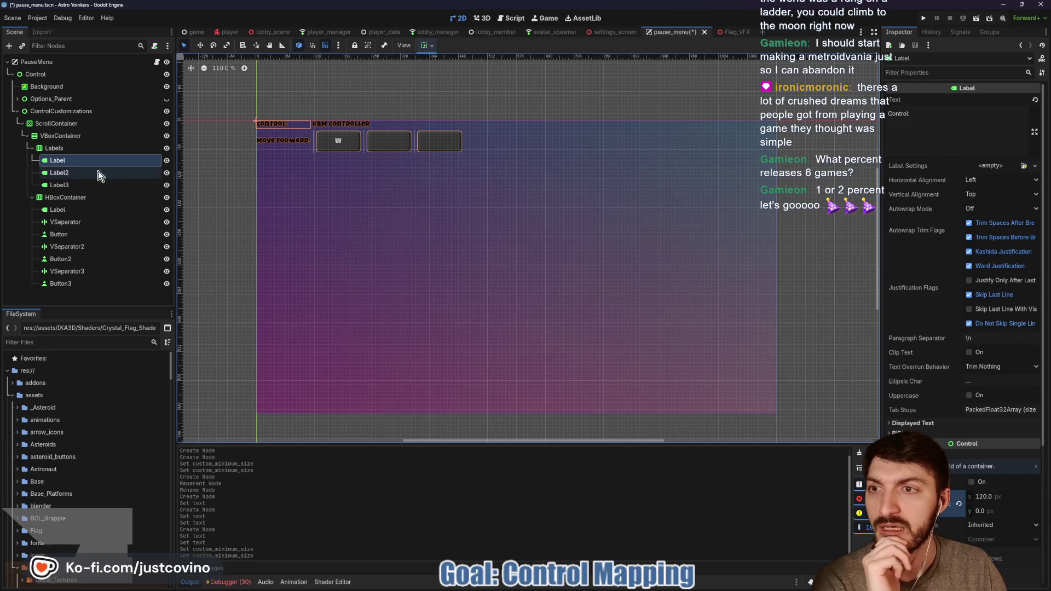
- Set the KBM and CONTROLLER header labels' custom minimum widths to 100 px
click(60, 173)
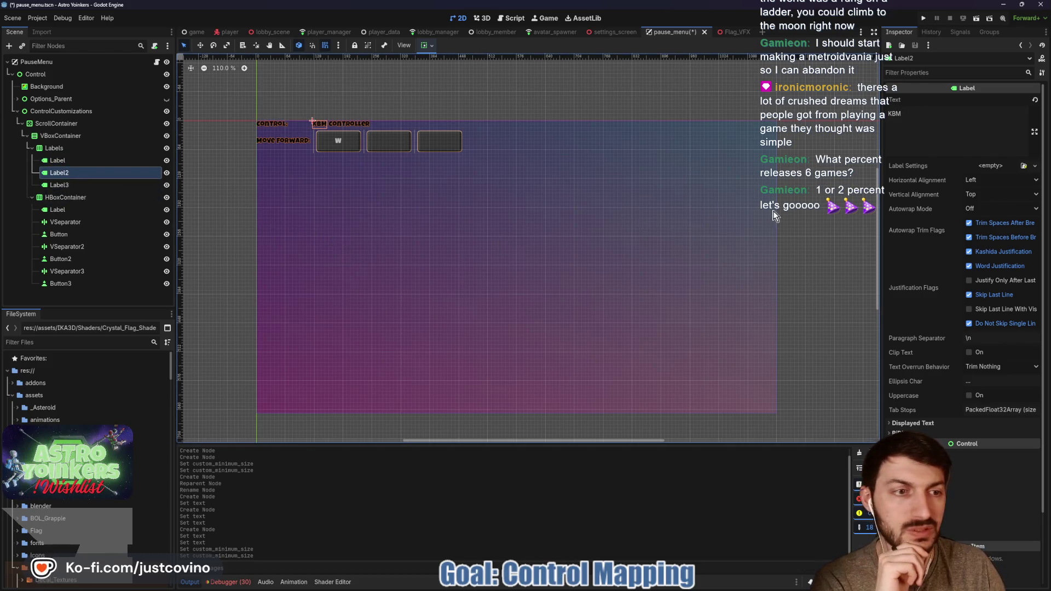
click(985, 466)
click(983, 496)
text(100)
key(Return)
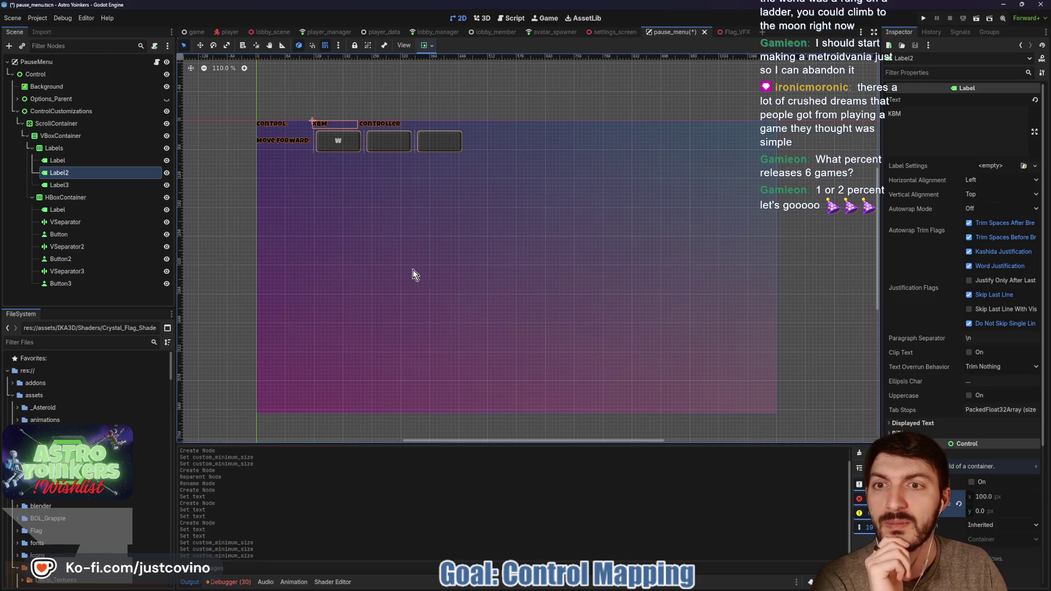
click(139, 185)
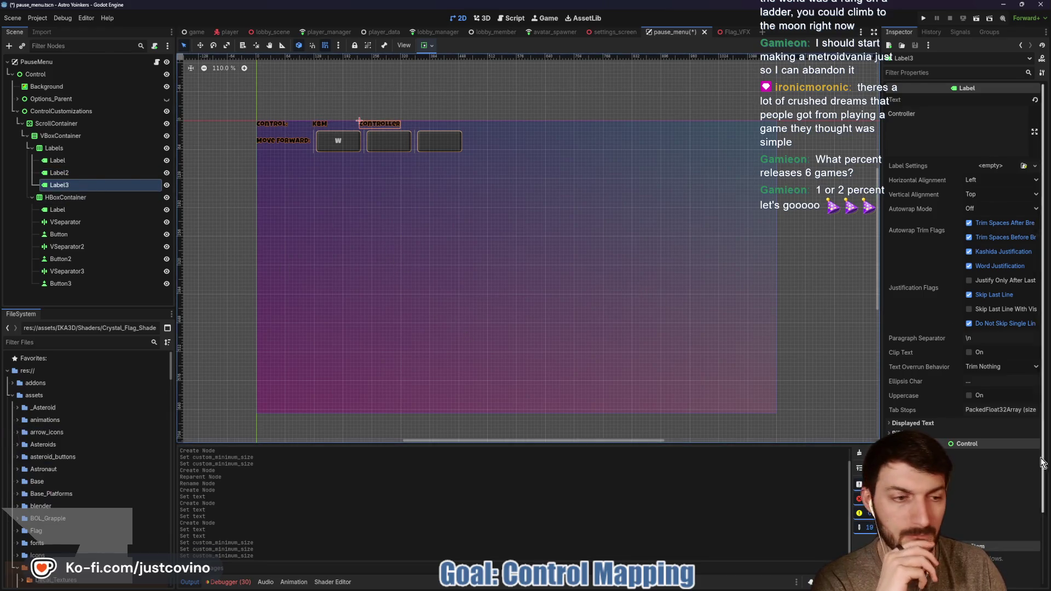
click(990, 497)
text(100)
key(Return)
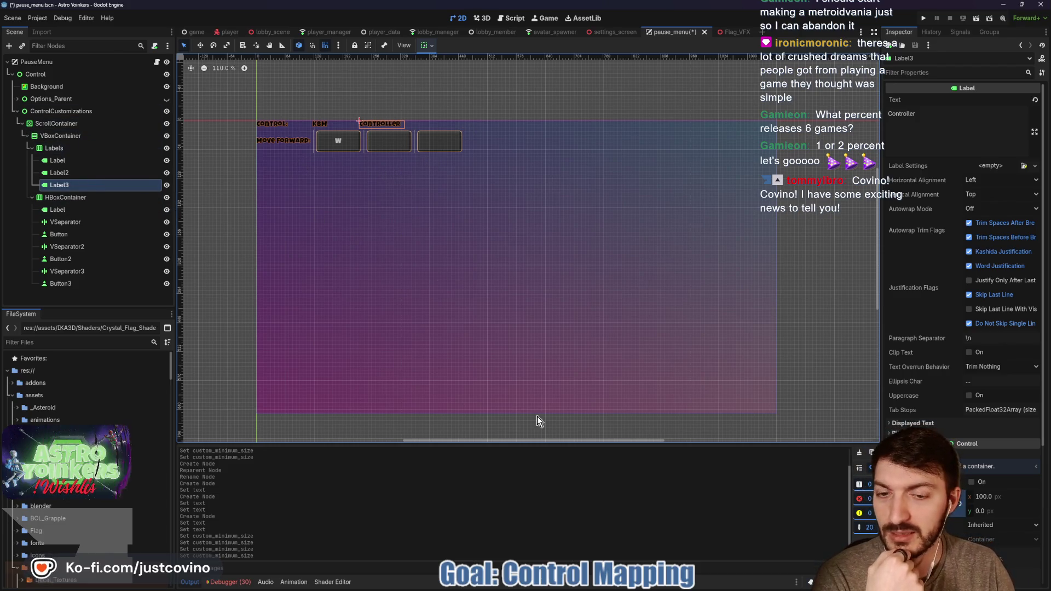
- Load the Game UI Database site in a new browser tab
click(576, 587)
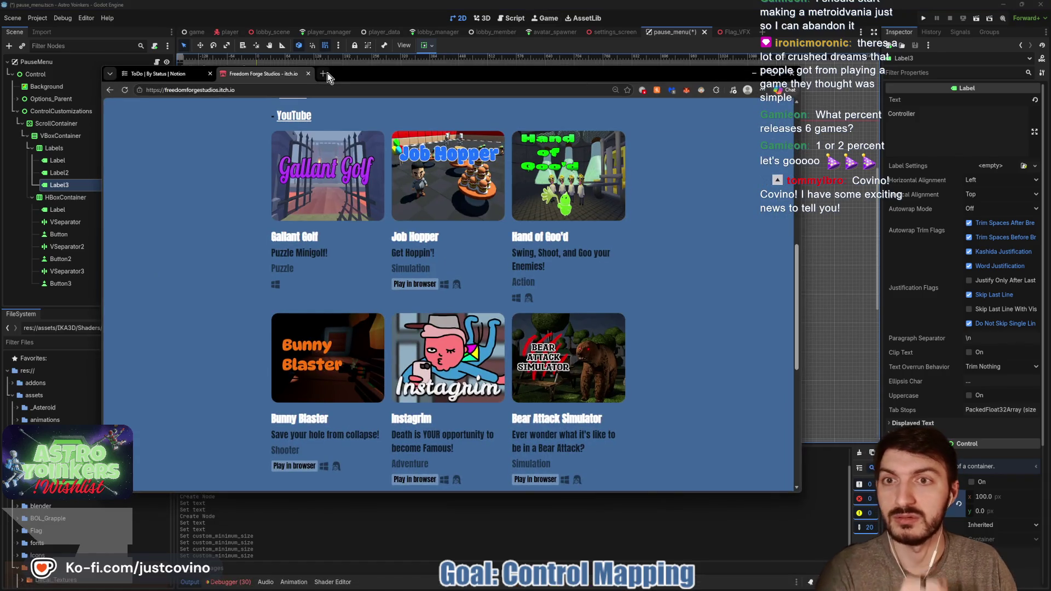
click(327, 73)
text(game)
key(Return)
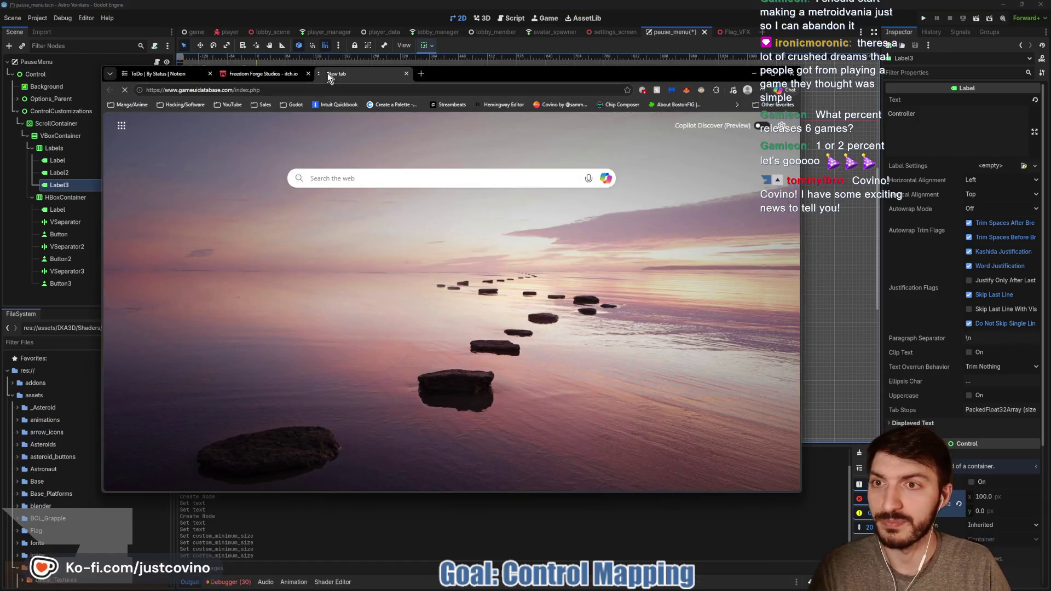
- Search 'controls', open Button Layouts, and enlarge the A Plague Tale: Requiem screenshot
click(365, 237)
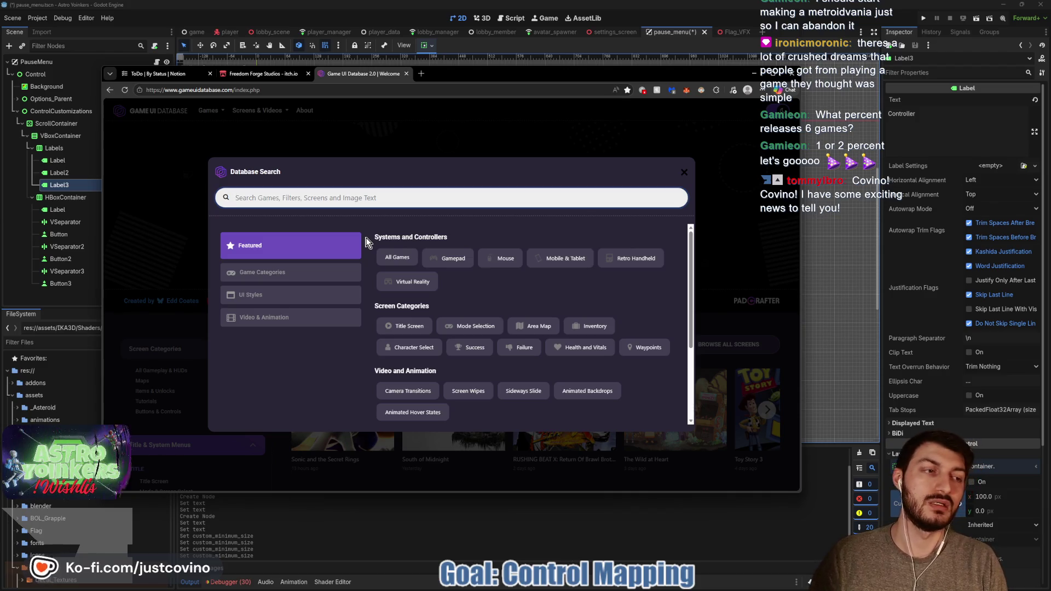
text(controls)
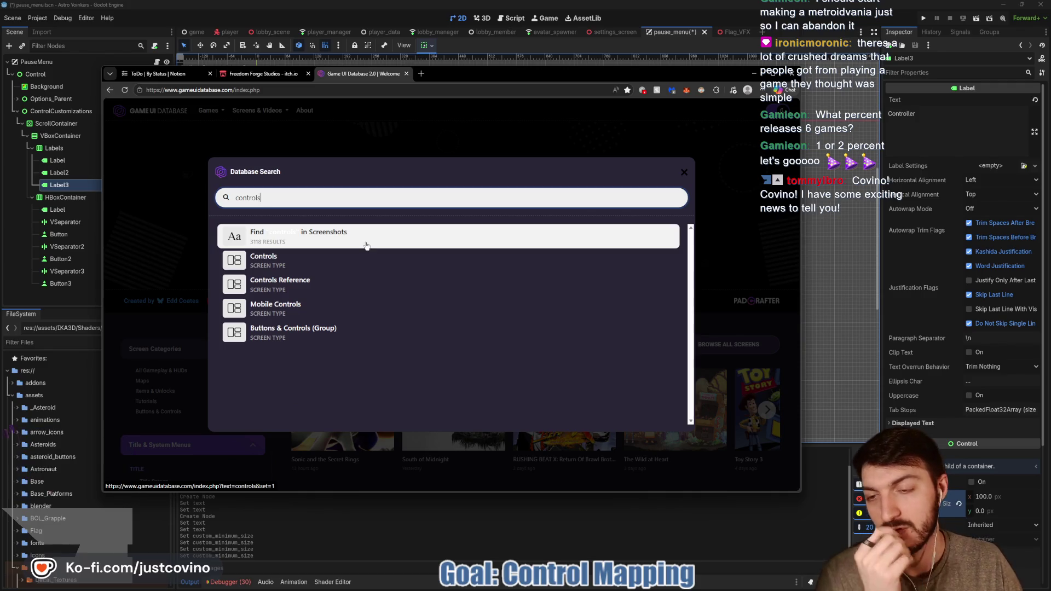
click(357, 257)
scroll(466, 241, down, 3)
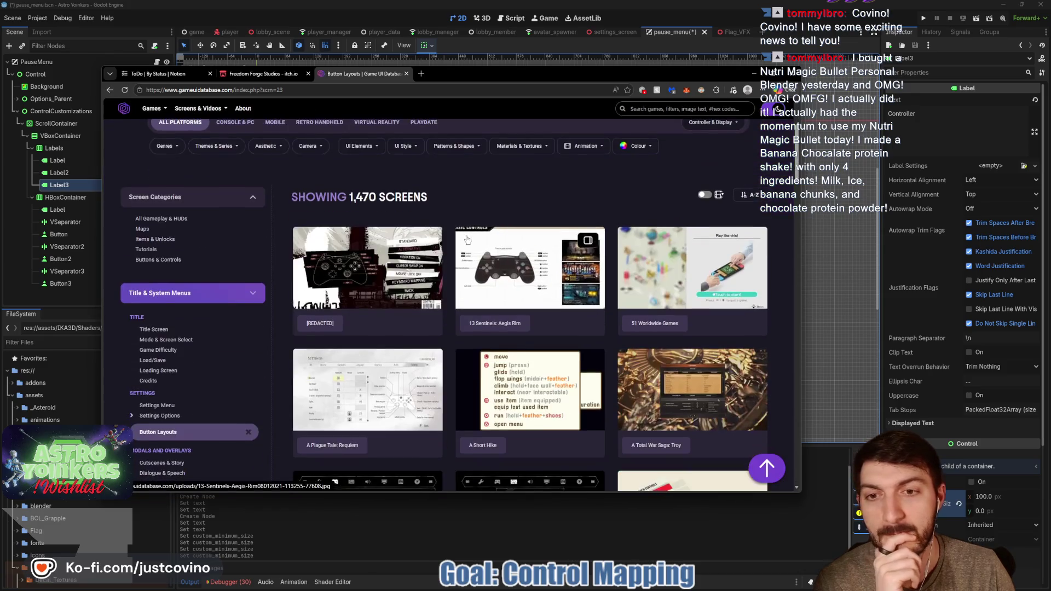
scroll(528, 267, down, 2)
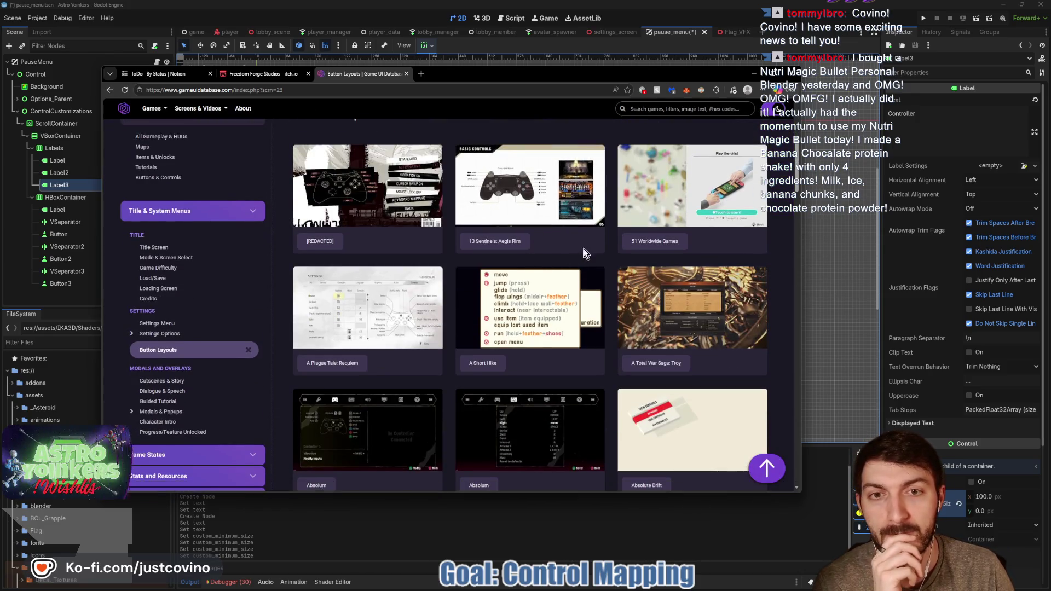
scroll(573, 238, down, 2)
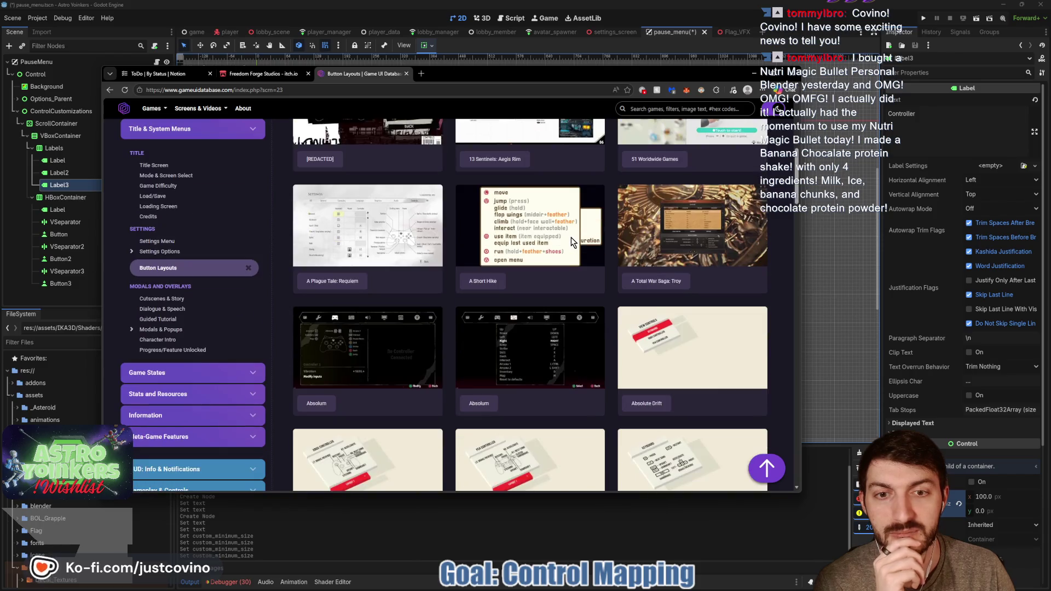
click(391, 236)
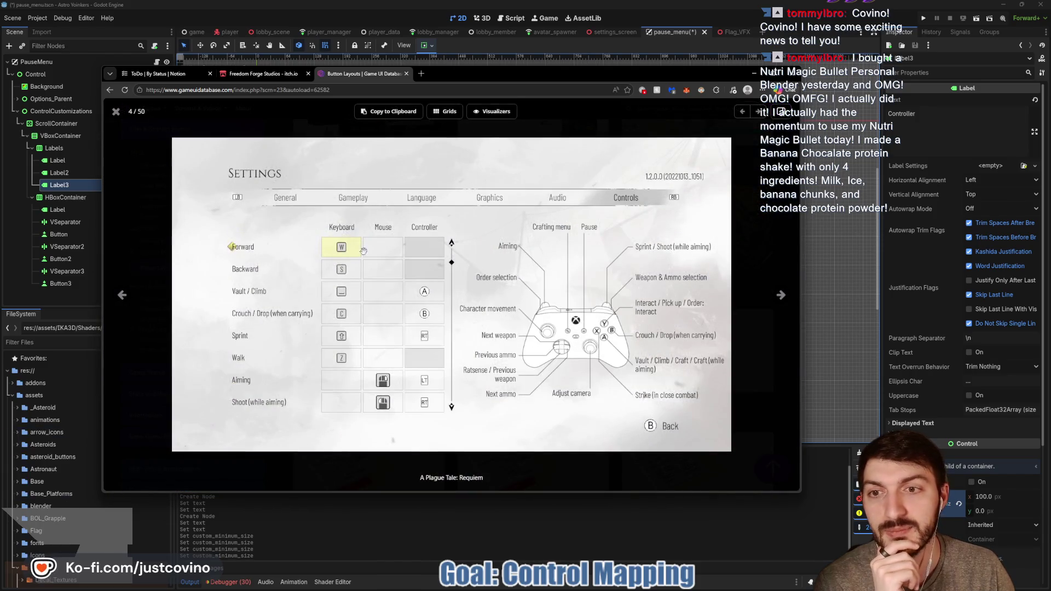
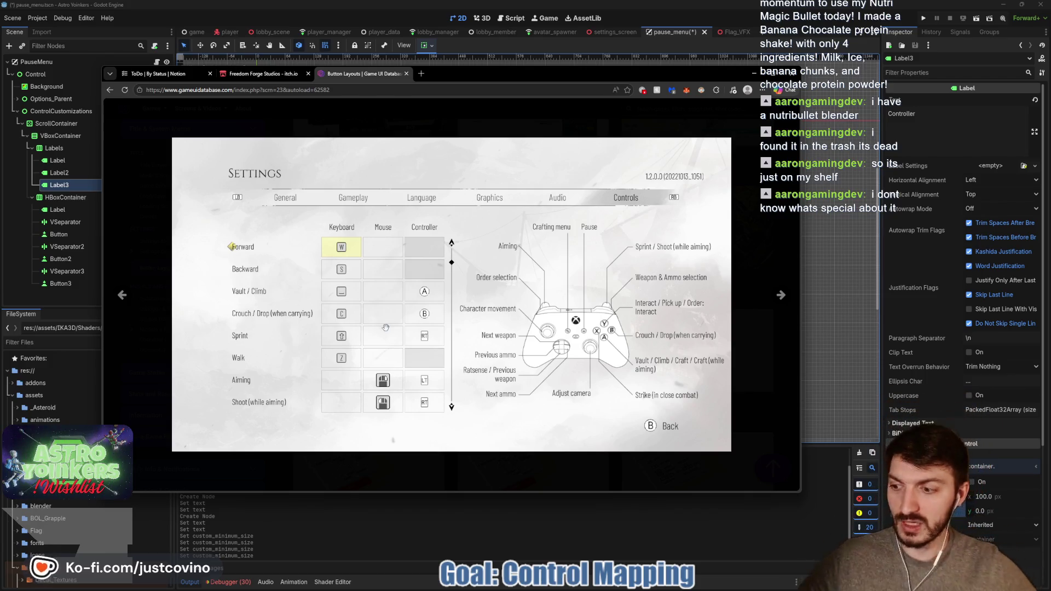
- Mark up the Backward-to-Walk rows, header and controller labels with pen strokes, then close the screenshot
mouse_move(344, 336)
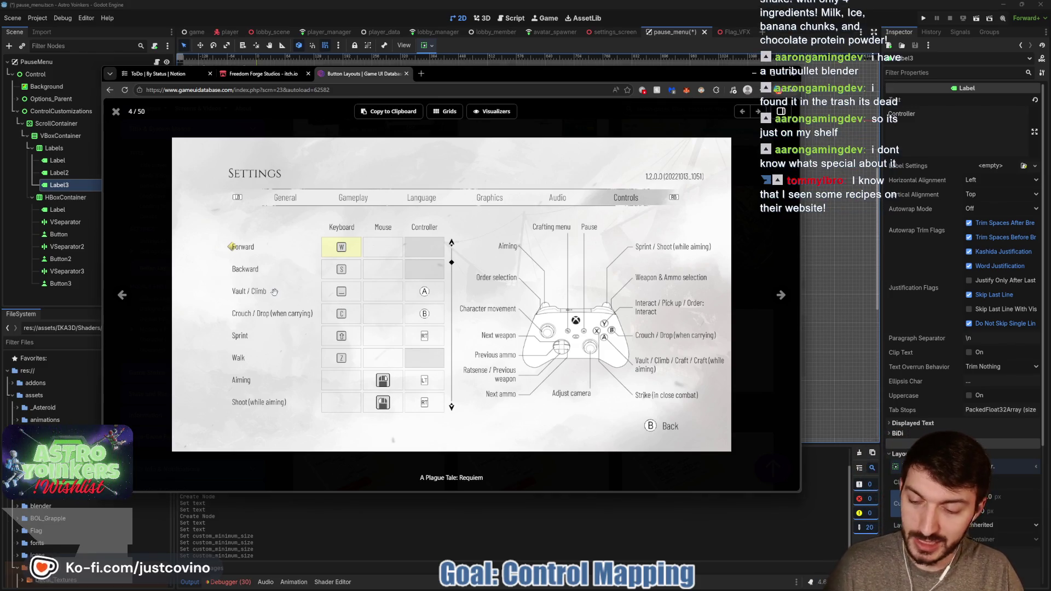
drag(210, 264, 369, 383)
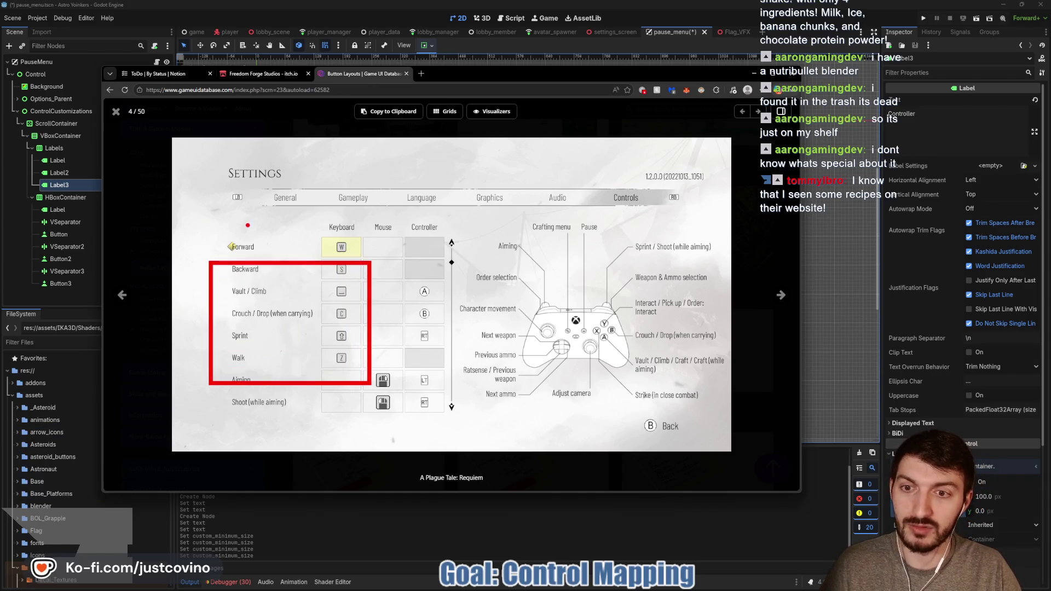
mouse_move(213, 261)
mouse_down()
mouse_move(222, 180)
mouse_move(311, 106)
mouse_up()
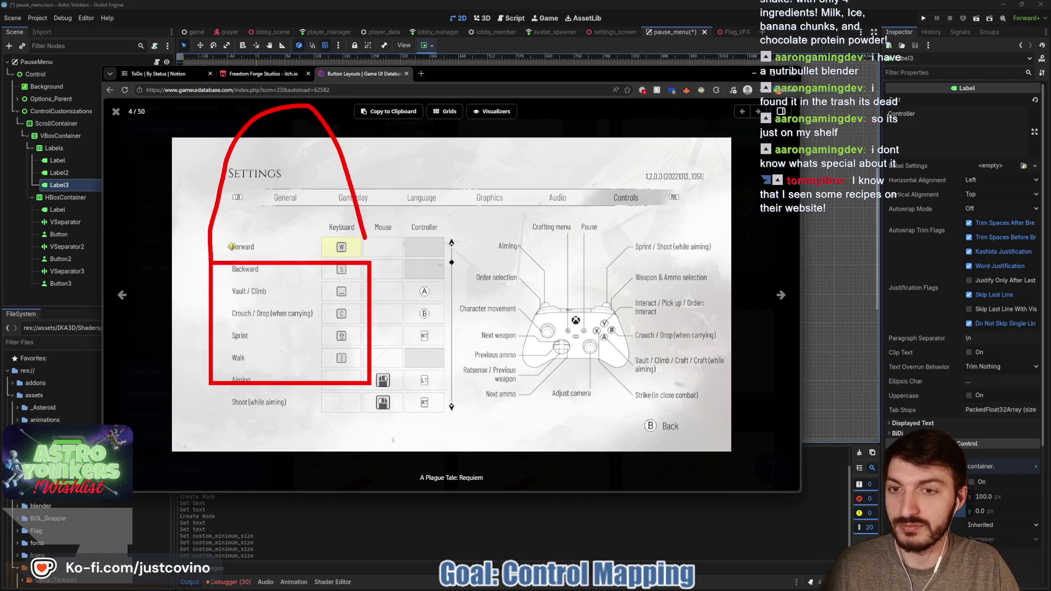
drag(213, 256, 370, 266)
mouse_move(484, 183)
mouse_down()
mouse_move(479, 280)
mouse_move(550, 344)
mouse_move(541, 182)
mouse_up()
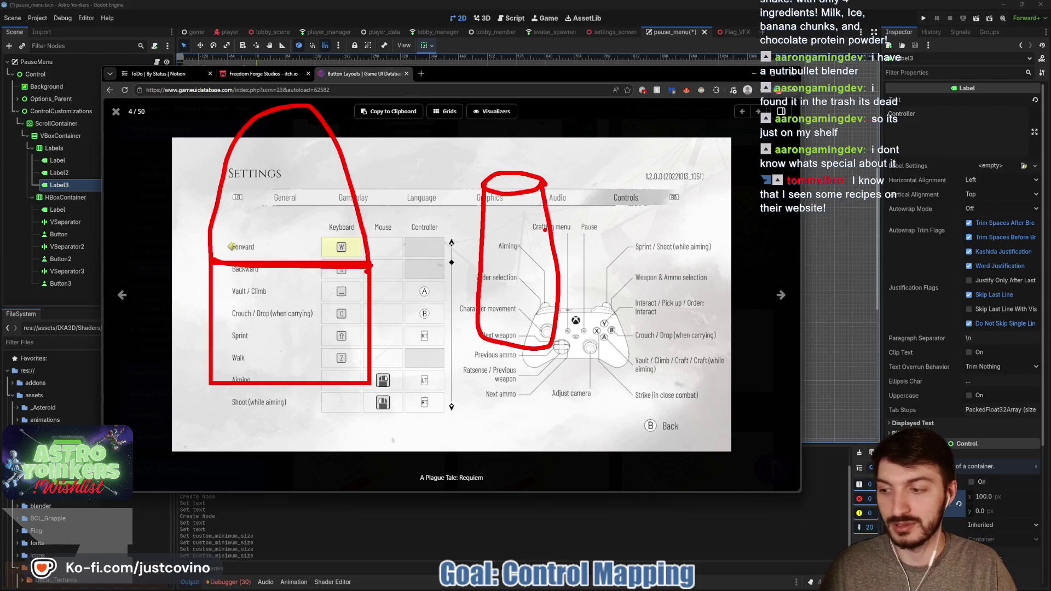
key(Escape)
key(Escape)
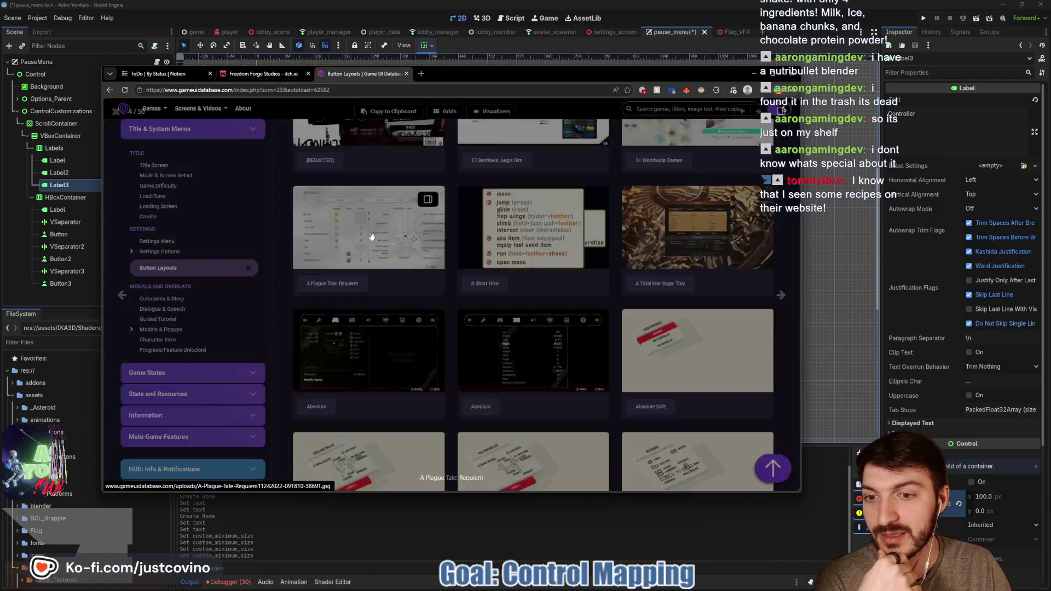
- Briefly reopen the A Plague Tale: Requiem screenshot, then view the Achtung! Cthulhu Tactics (Console) layout
click(372, 237)
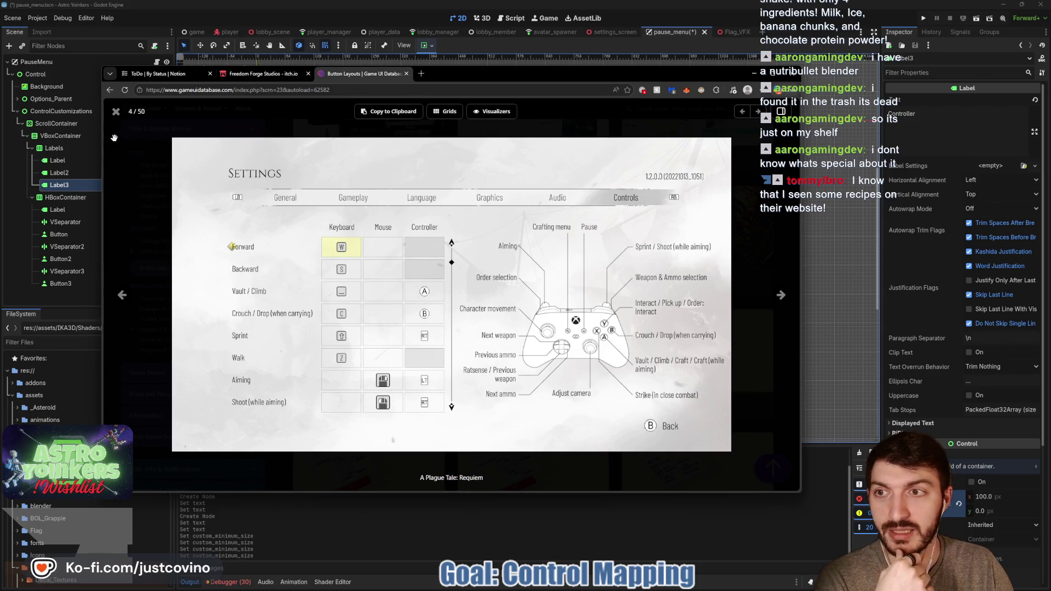
click(116, 112)
scroll(535, 279, down, 5)
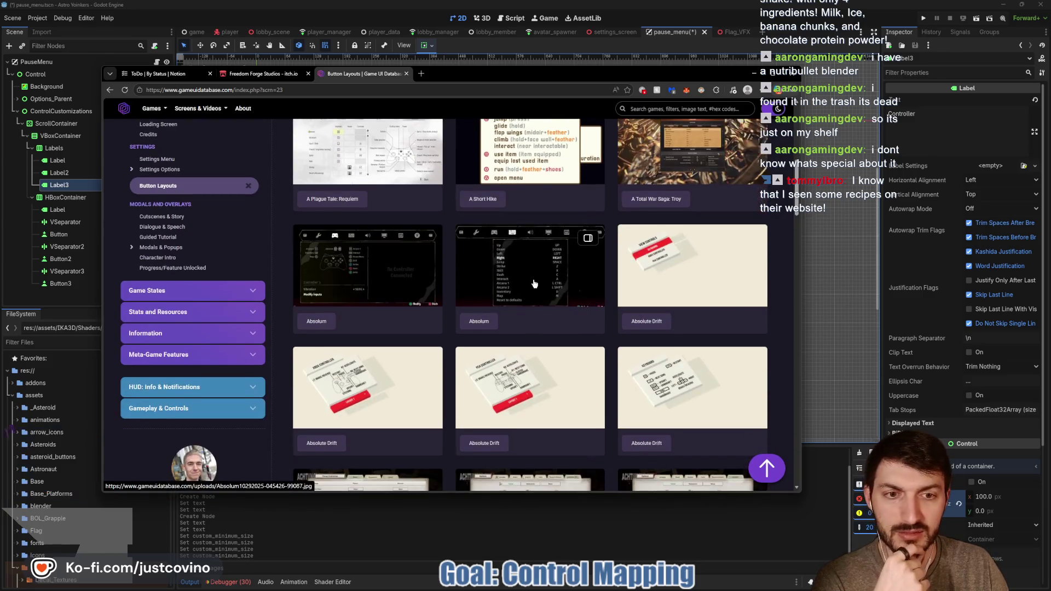
scroll(531, 285, down, 3)
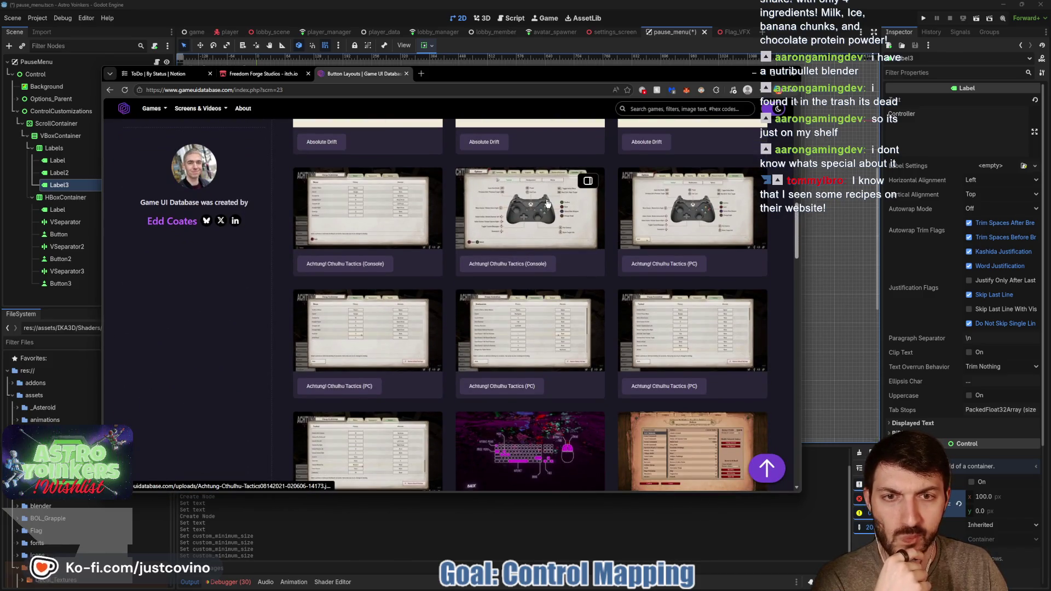
click(535, 203)
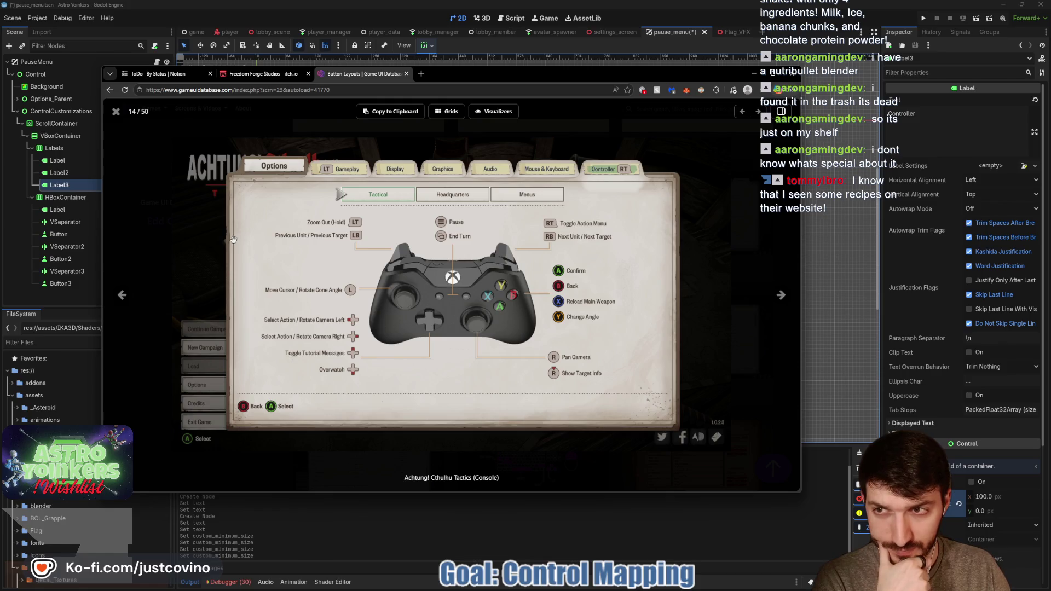
click(117, 113)
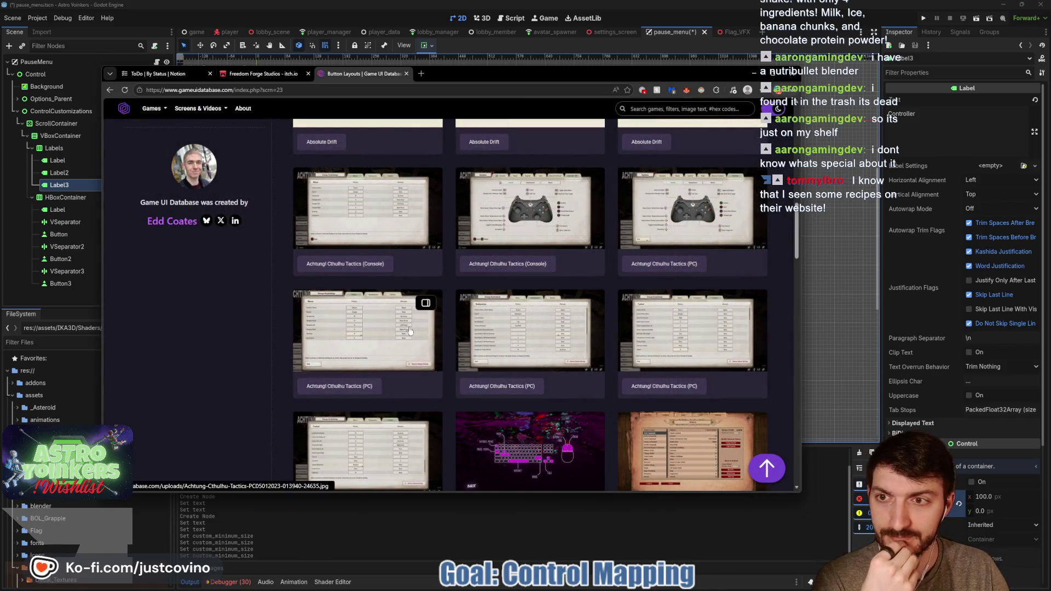
- Scroll further down the gallery and open the Agents of Mayhem keybindings screenshot
scroll(427, 340, down, 4)
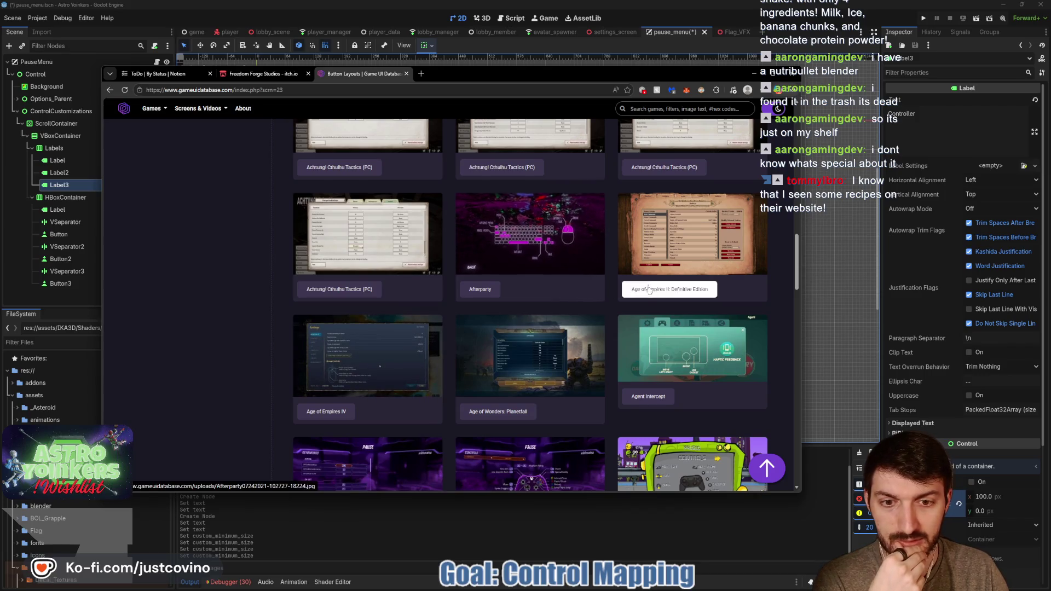
scroll(547, 262, down, 2)
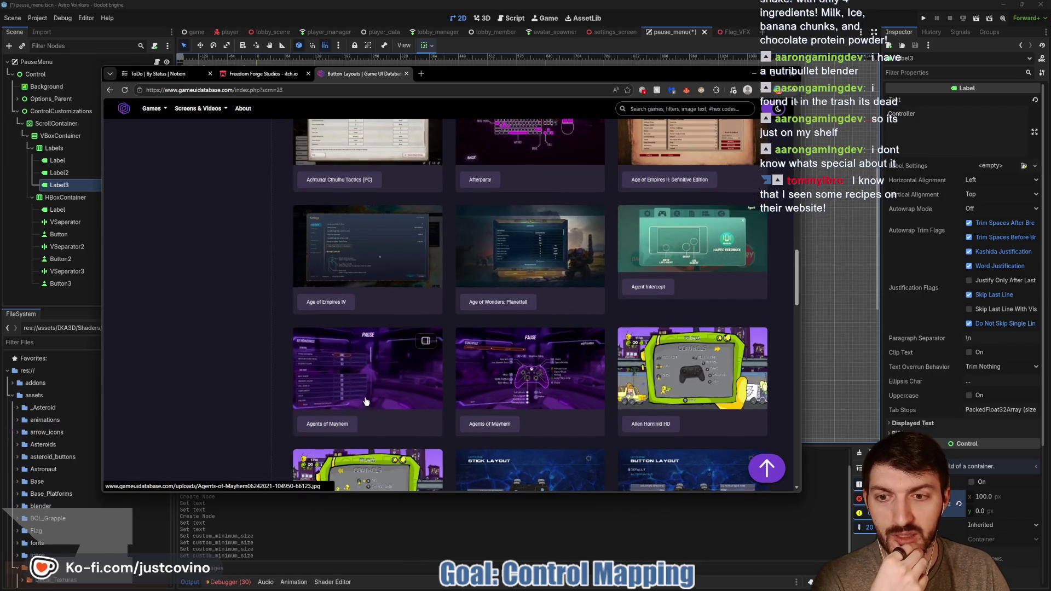
click(363, 402)
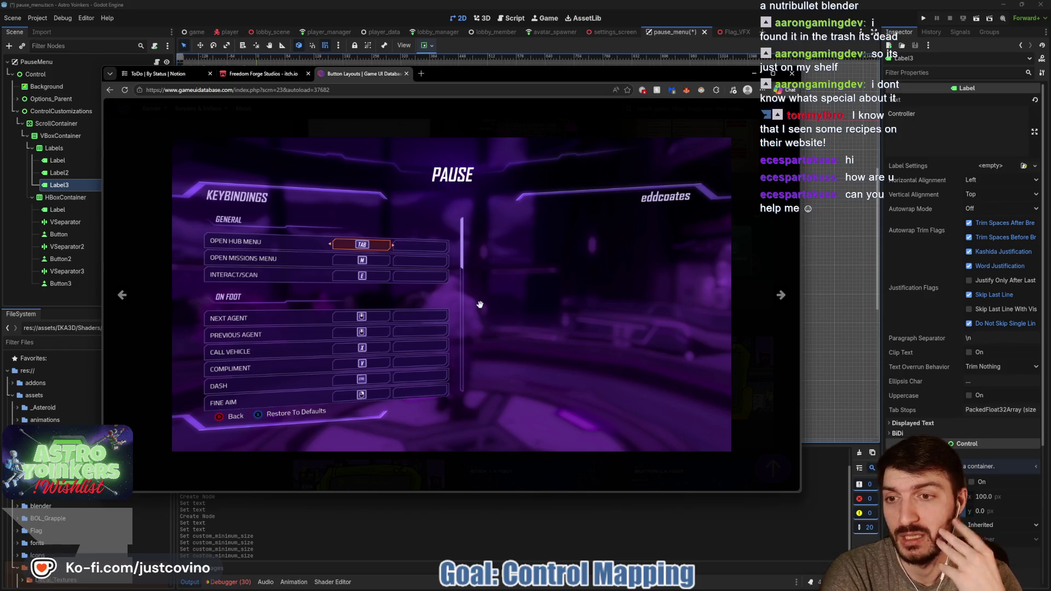
- Study the Agents of Mayhem keybindings image, then switch back to the Godot pause menu scene
mouse_move(465, 293)
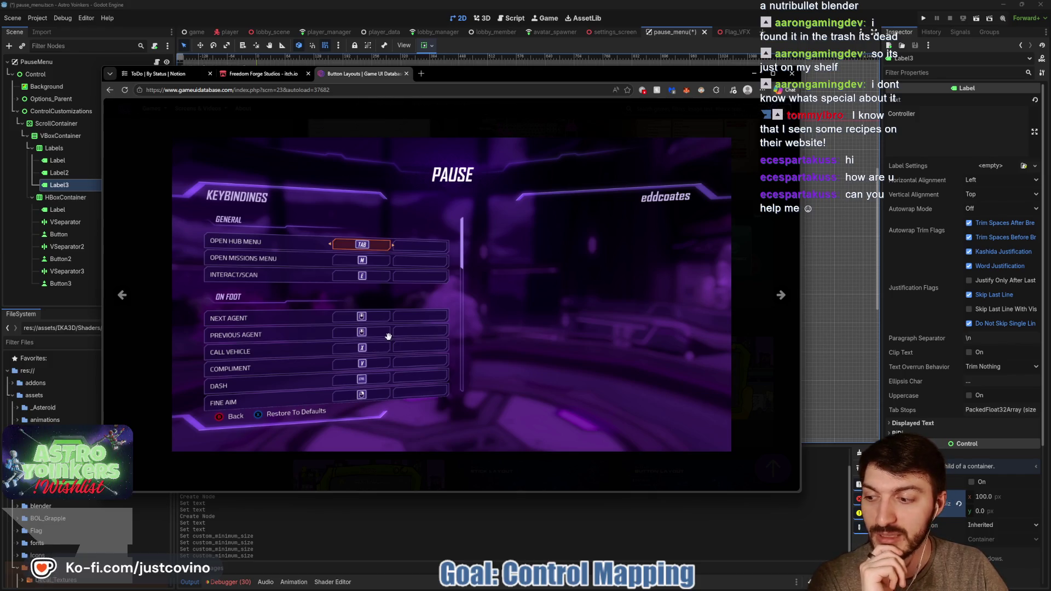
click(438, 520)
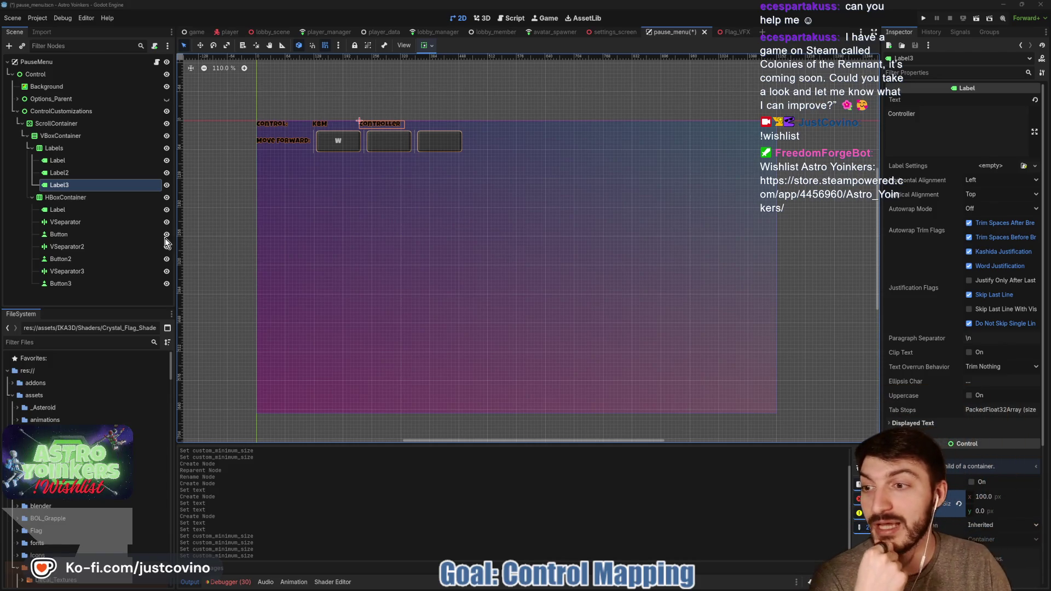
click(54, 147)
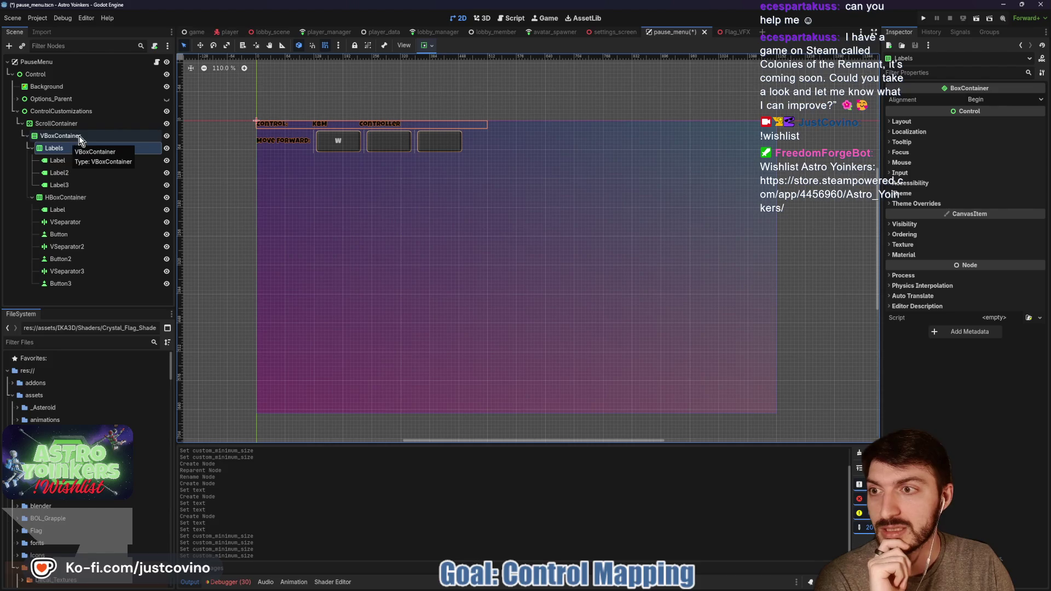
click(77, 137)
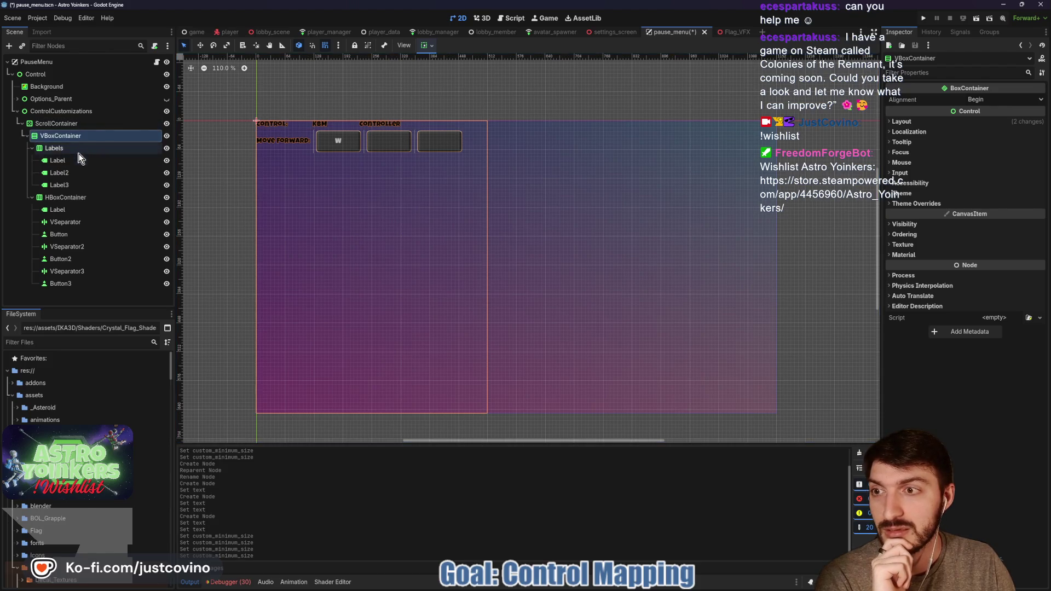
click(80, 160)
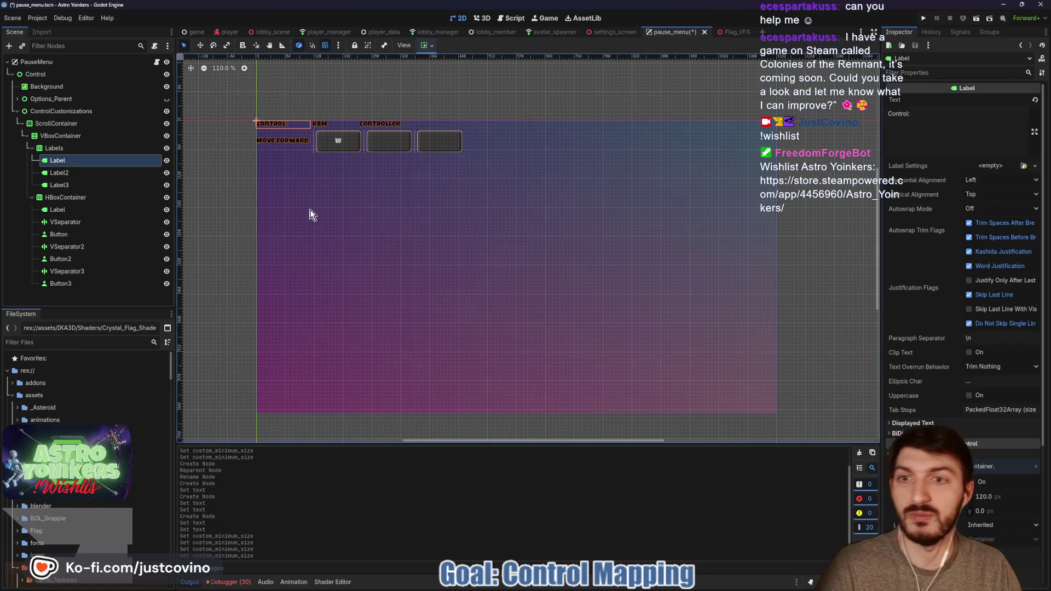
click(576, 586)
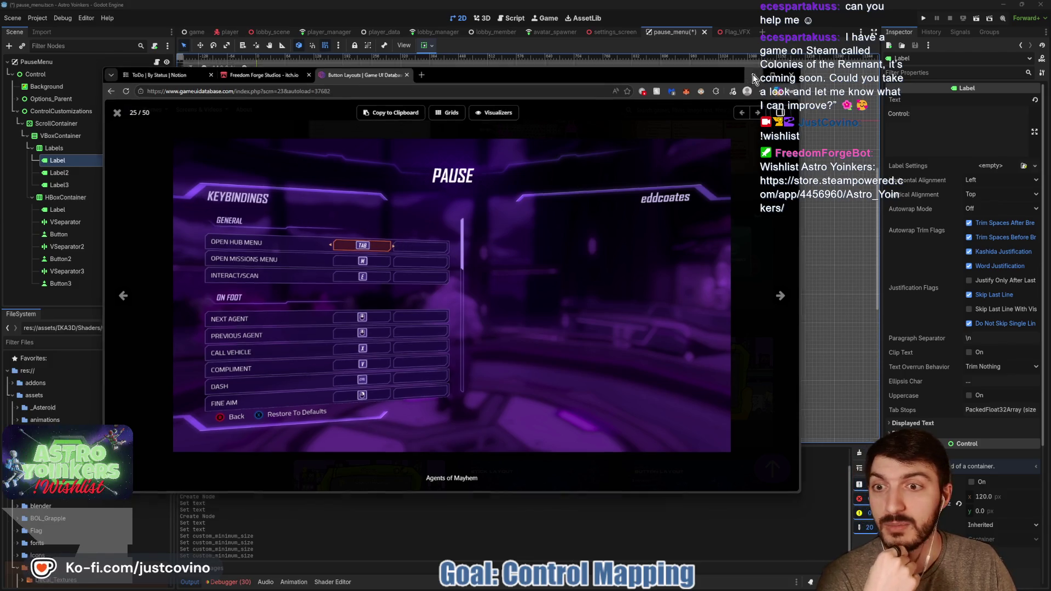
click(754, 77)
click(52, 149)
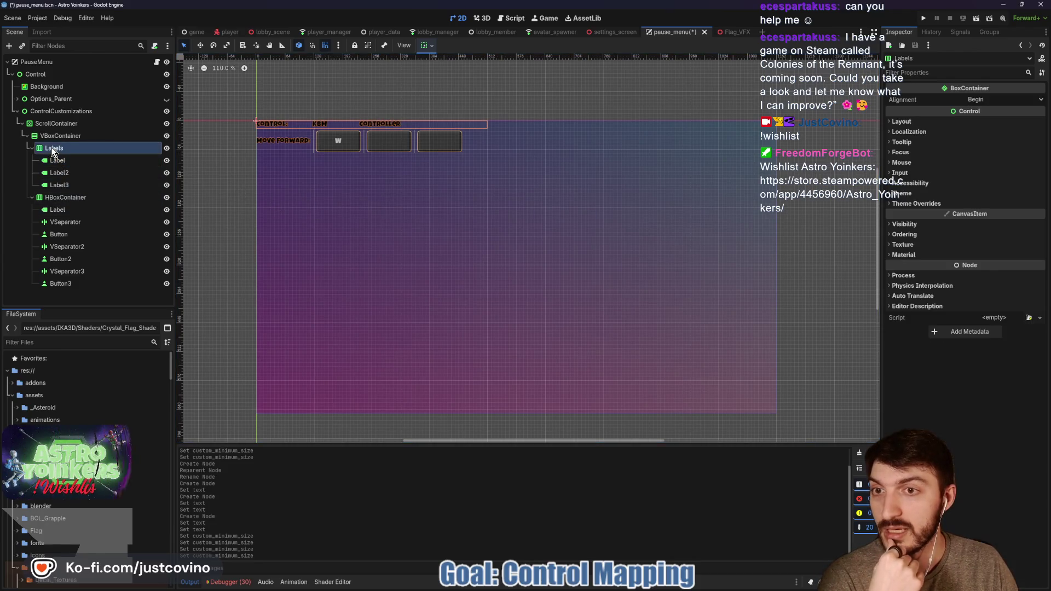
key(Delete)
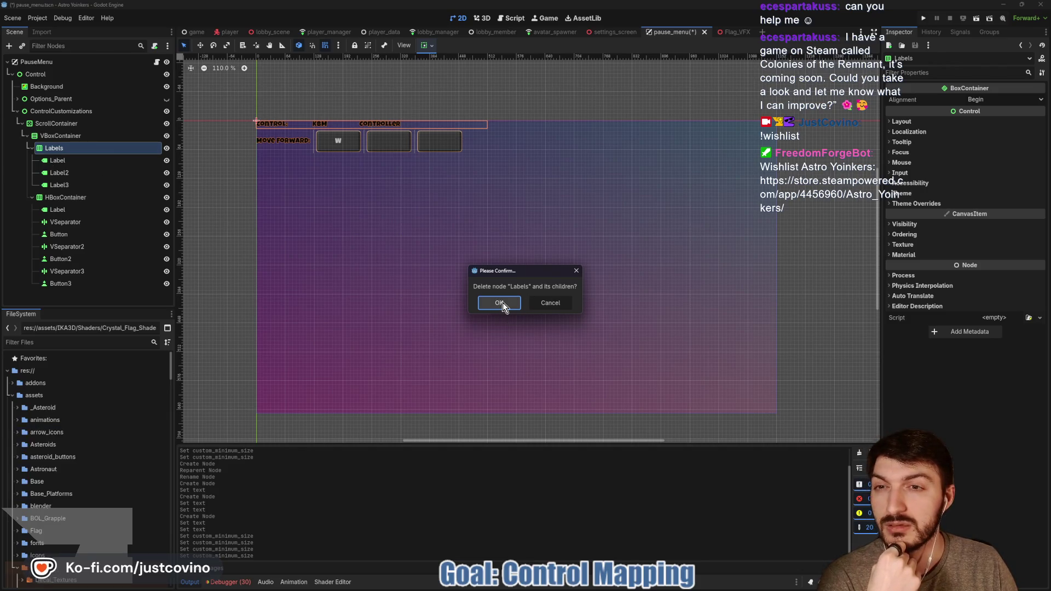
- Delete the old Labels header row and add a VBoxContainer child named MovementLabel
click(502, 302)
click(56, 138)
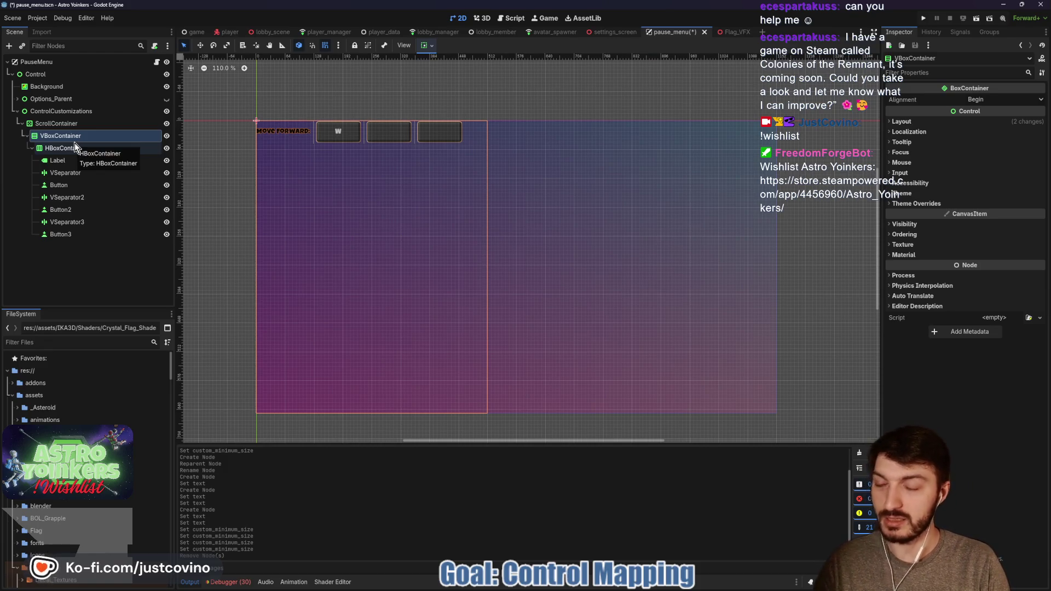
key(ctrl+a)
text(l)
key(BackSpace)
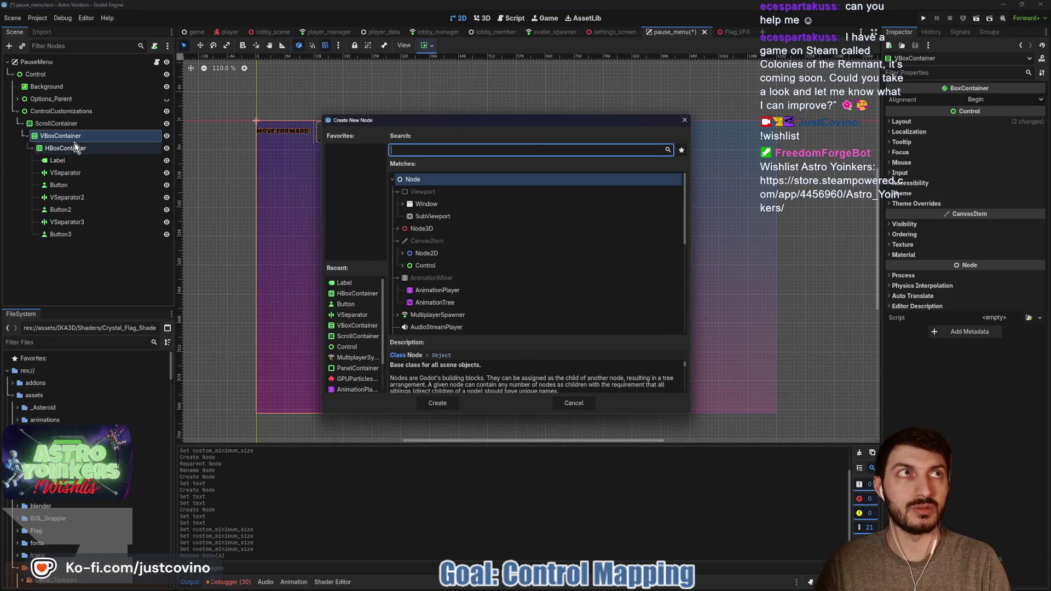
text(vbox)
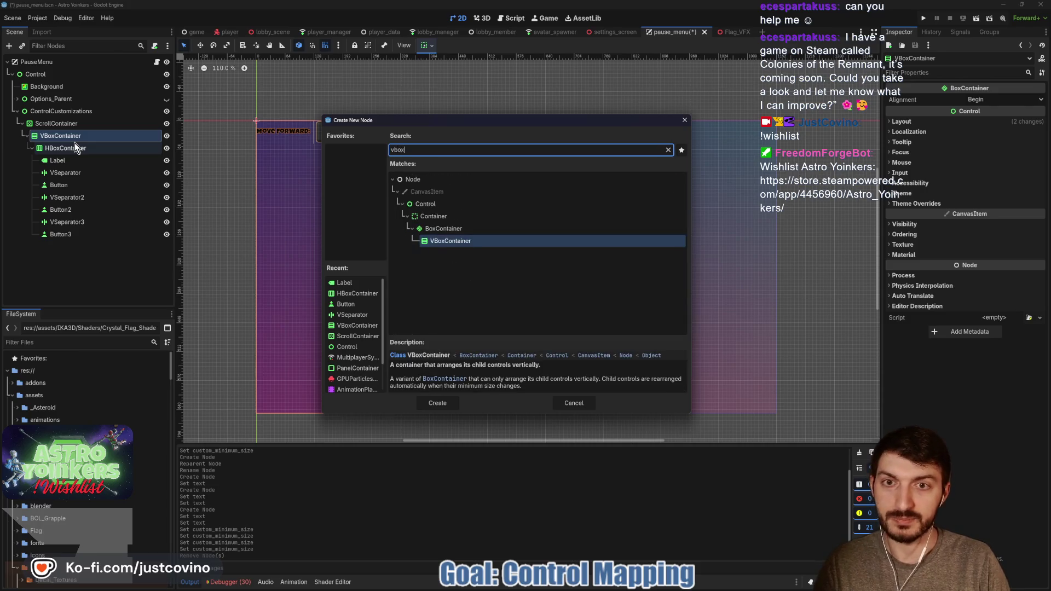
key(Return)
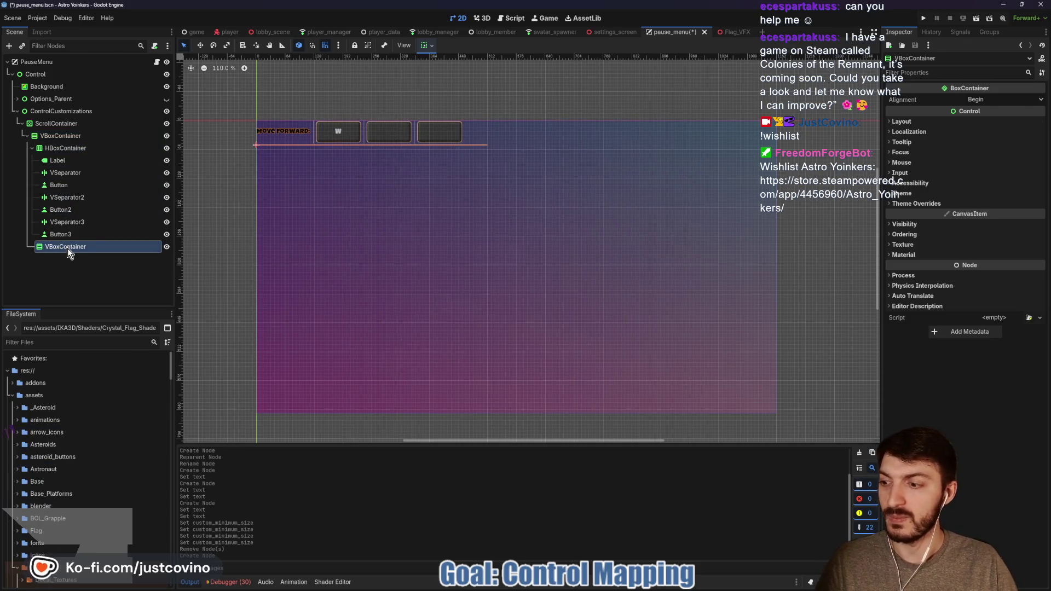
double_click(67, 248)
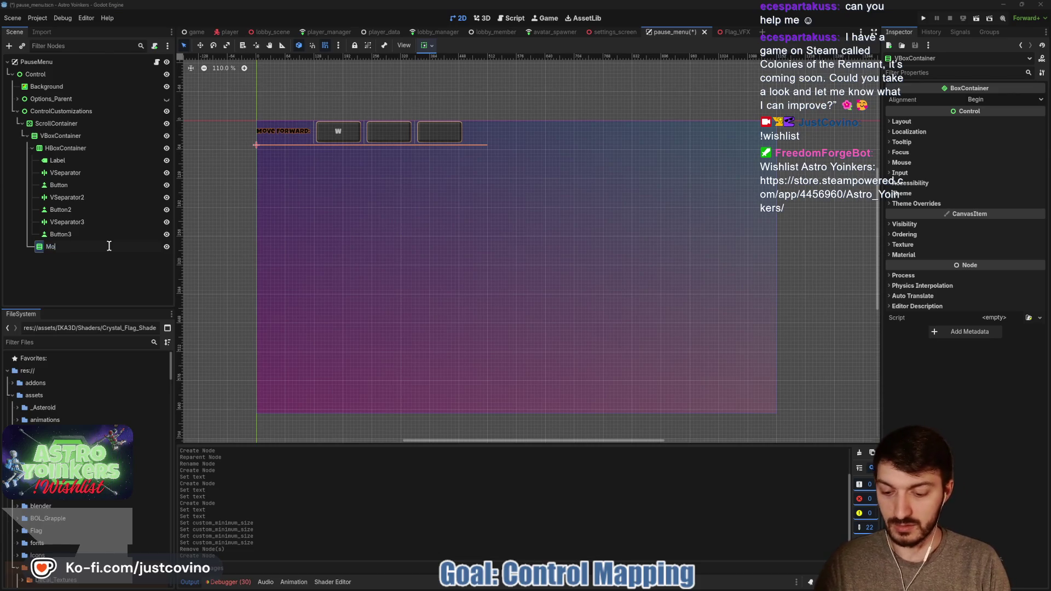
text(MovementLabel)
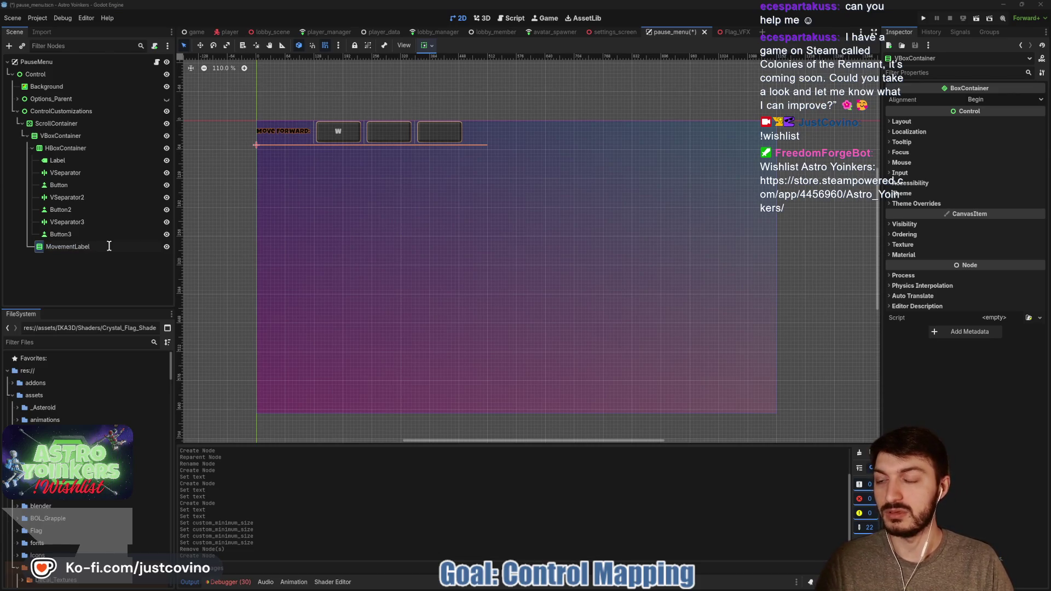
key(Return)
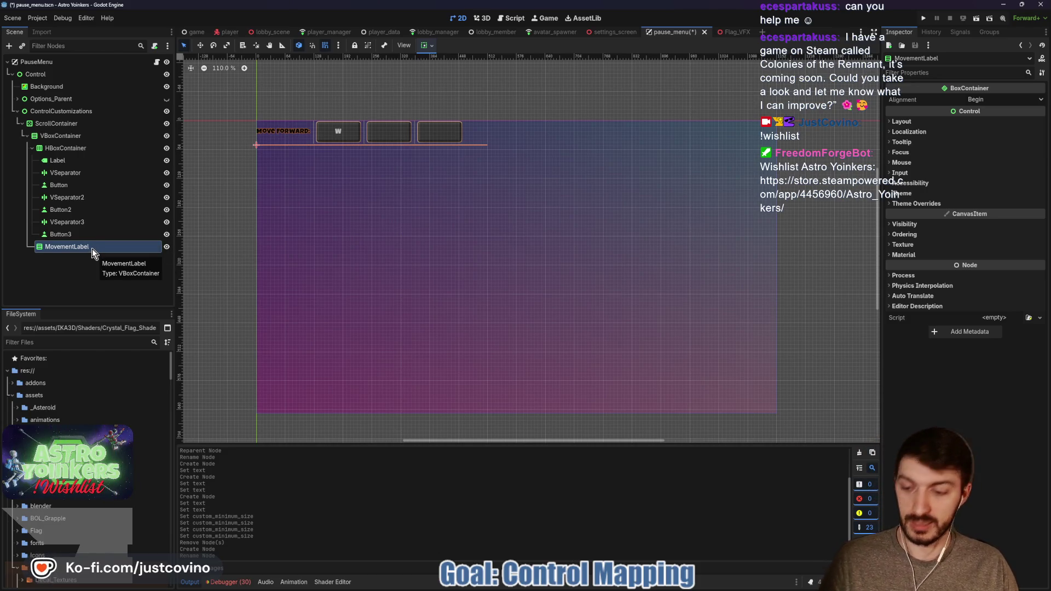
key(ctrl+a)
- Add a Label under MovementLabel with its text set to 'Movement'
text(lab)
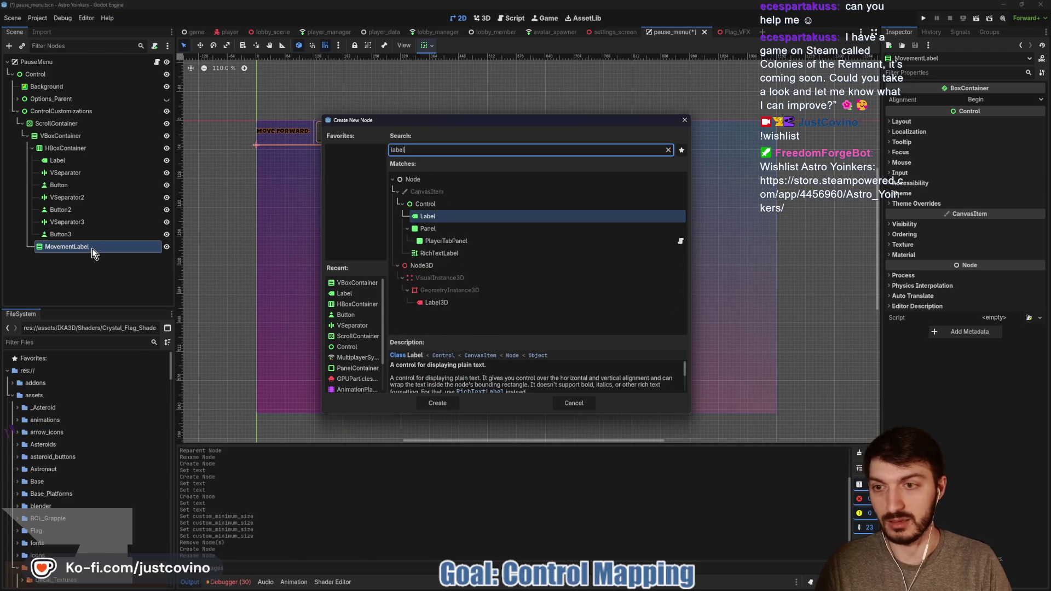
key(Return)
click(946, 117)
text(Movement)
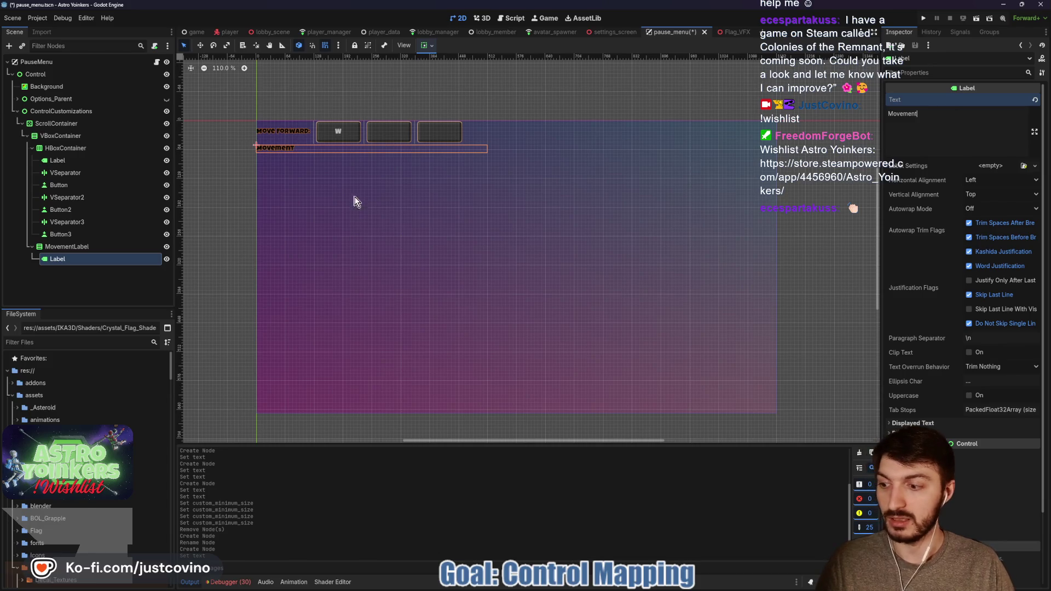
- Add a TextureRect as a second child of MovementLabel
click(66, 247)
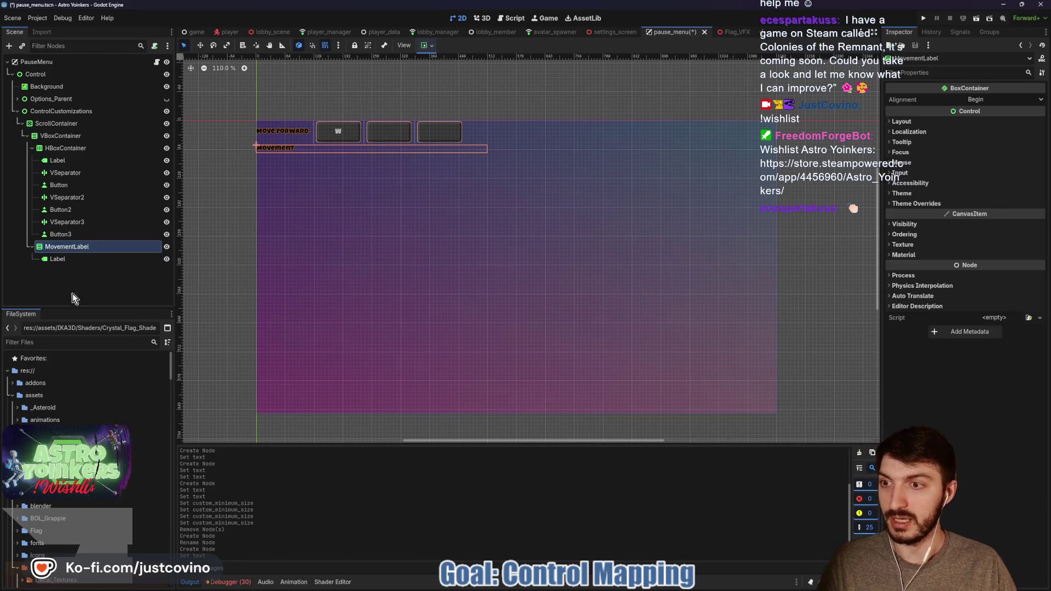
key(ctrl+a)
text(texture)
key(Return)
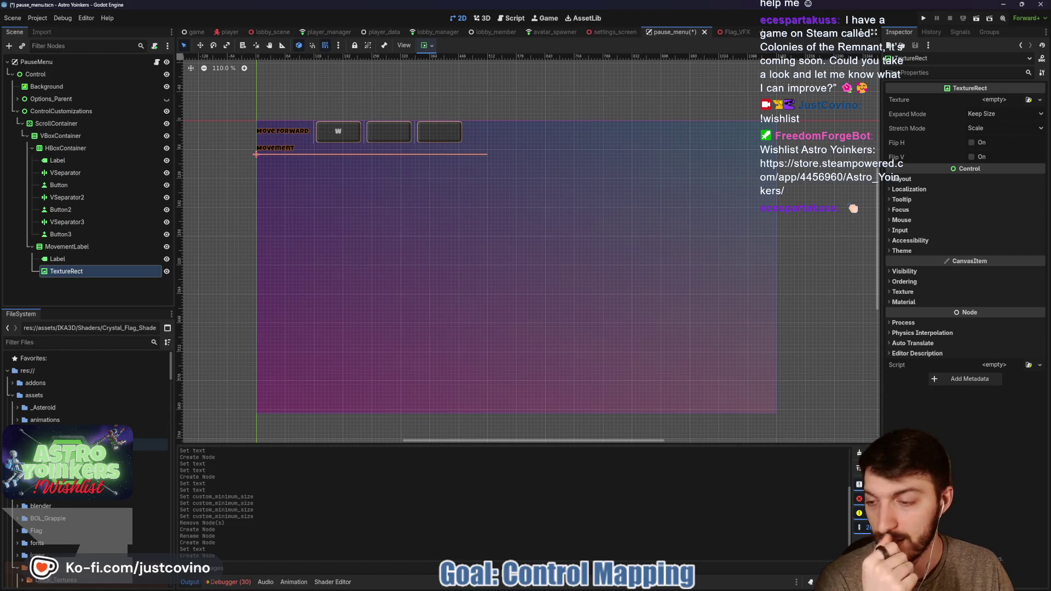
- Check the keybindings reference screenshot, then return to the Godot editor
scroll(87, 460, down, 5)
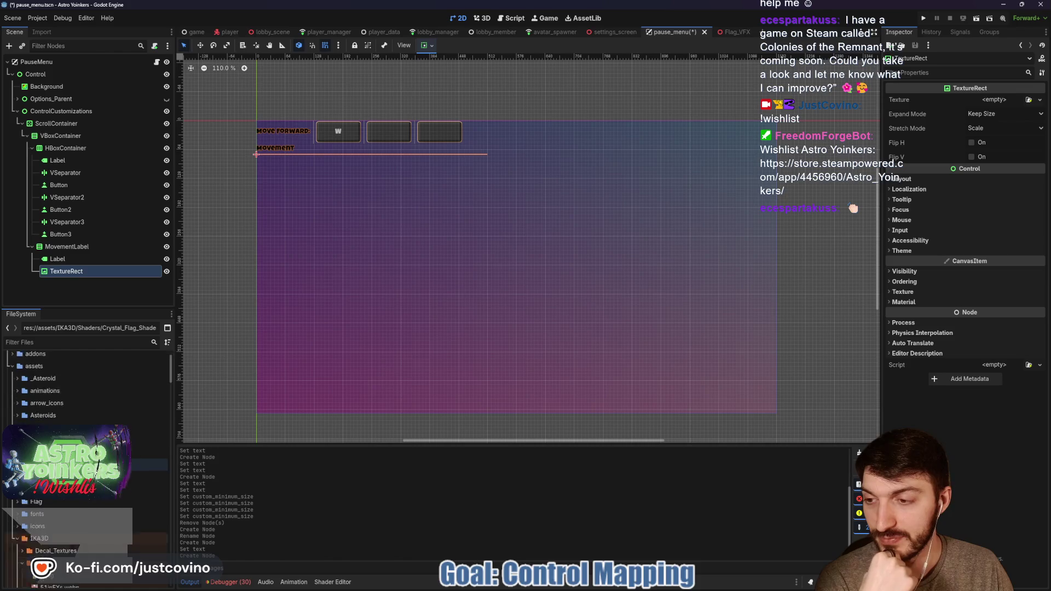
scroll(88, 460, down, 6)
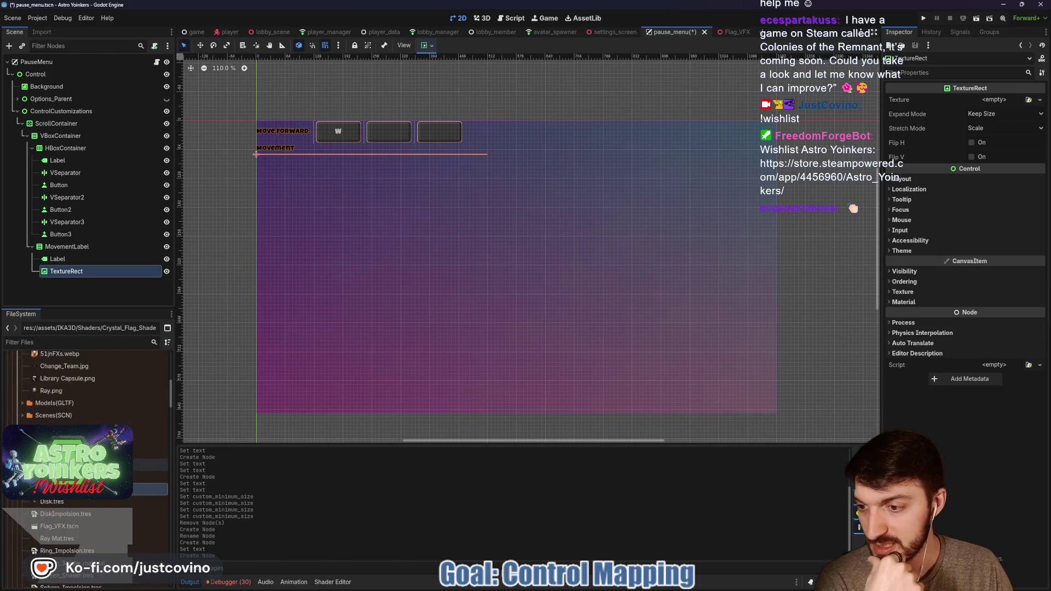
scroll(87, 437, down, 3)
scroll(172, 421, down, 5)
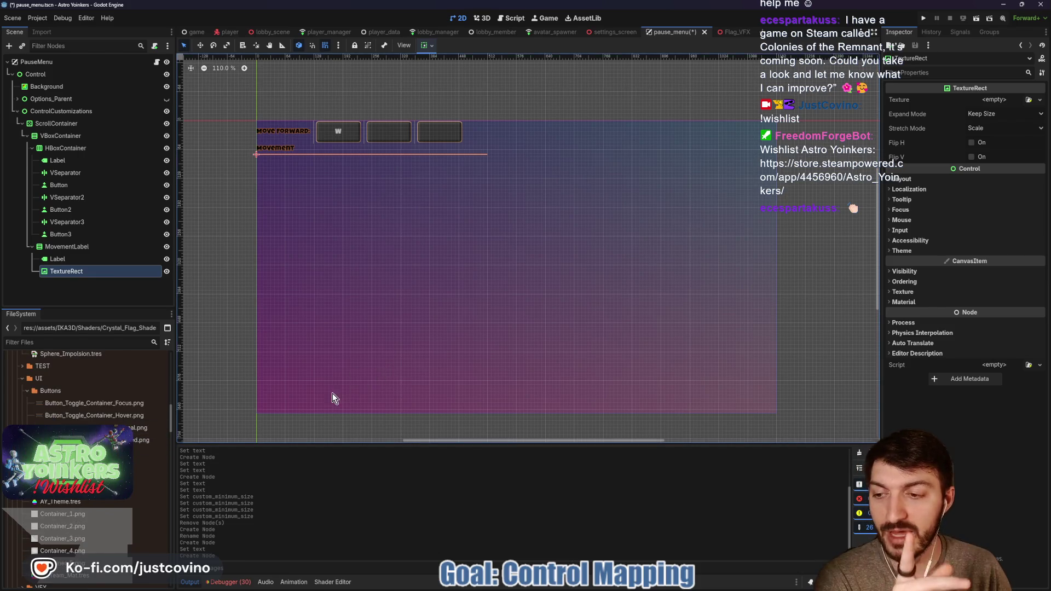
click(591, 590)
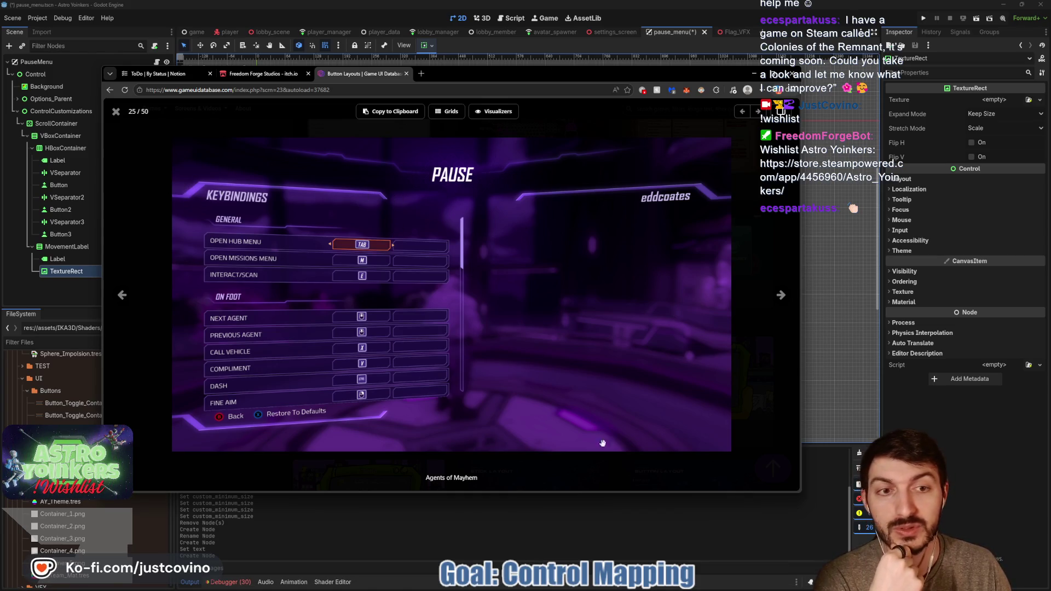
key(alt+Tab)
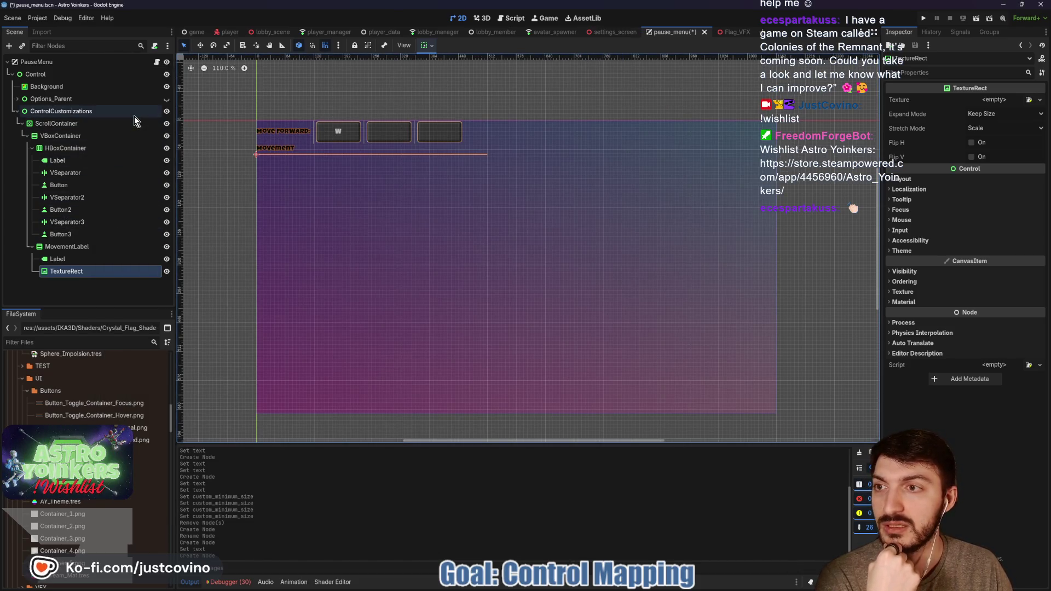
- Move MovementLabel above the Move Forward row and review the TextureRect's texture options, leaving it empty
click(58, 249)
mouse_move(58, 250)
mouse_down()
mouse_move(38, 128)
mouse_move(49, 158)
mouse_move(61, 144)
mouse_move(54, 134)
mouse_move(49, 165)
mouse_up()
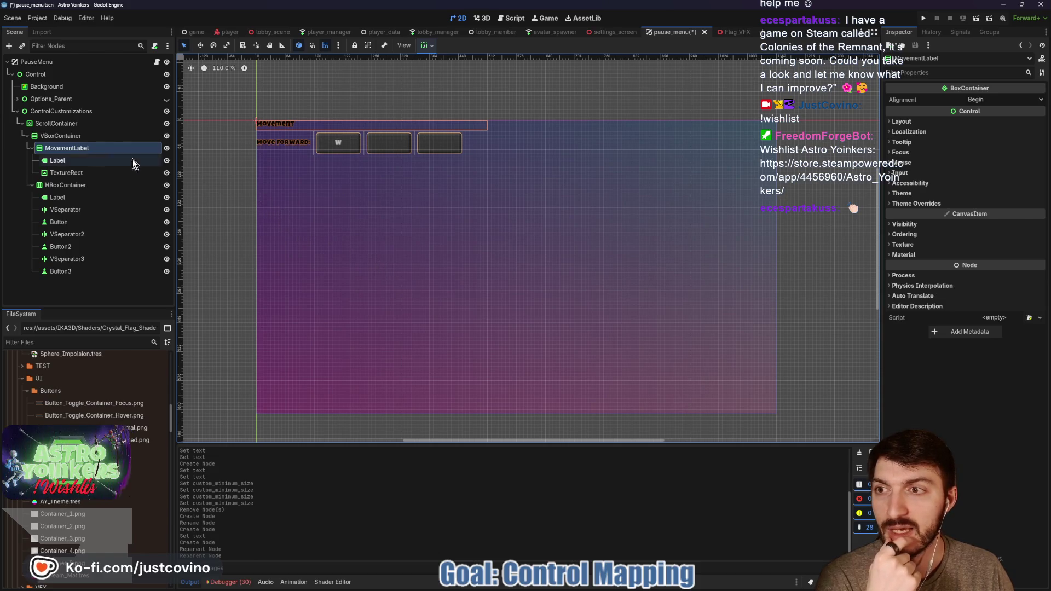
click(74, 173)
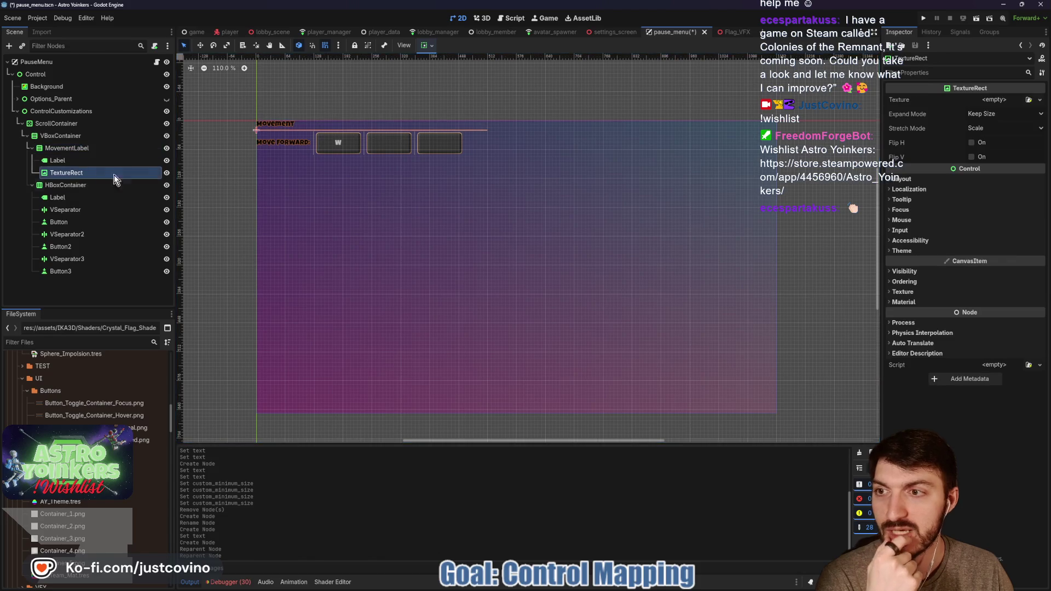
click(990, 102)
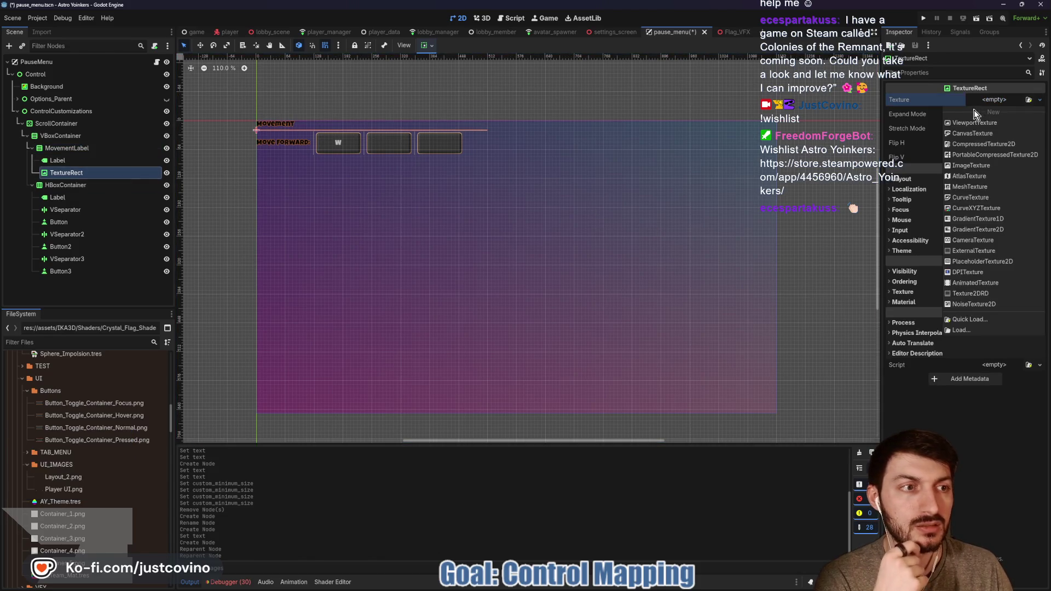
click(990, 100)
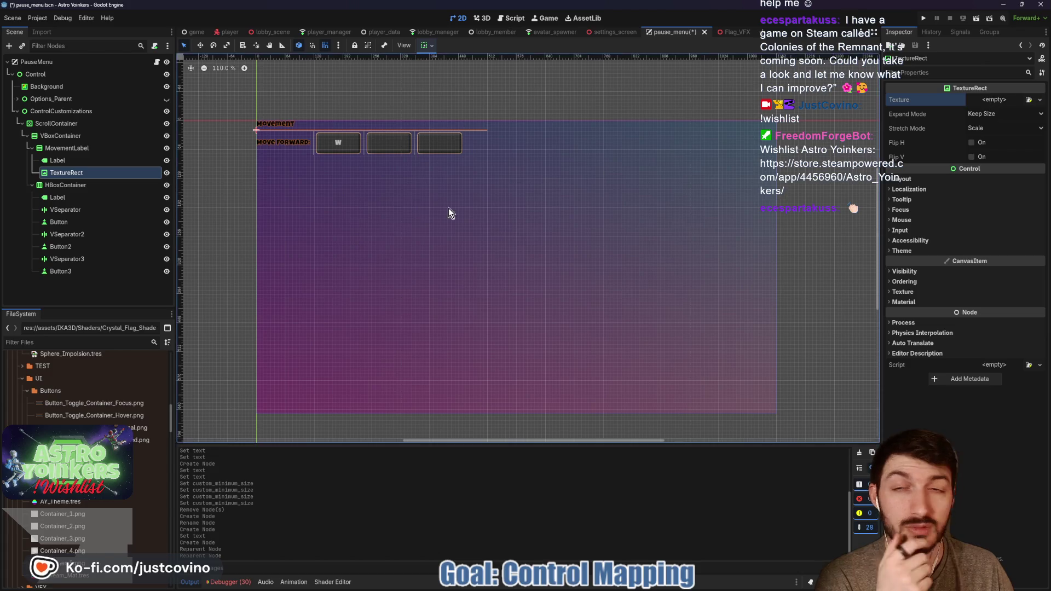
click(53, 161)
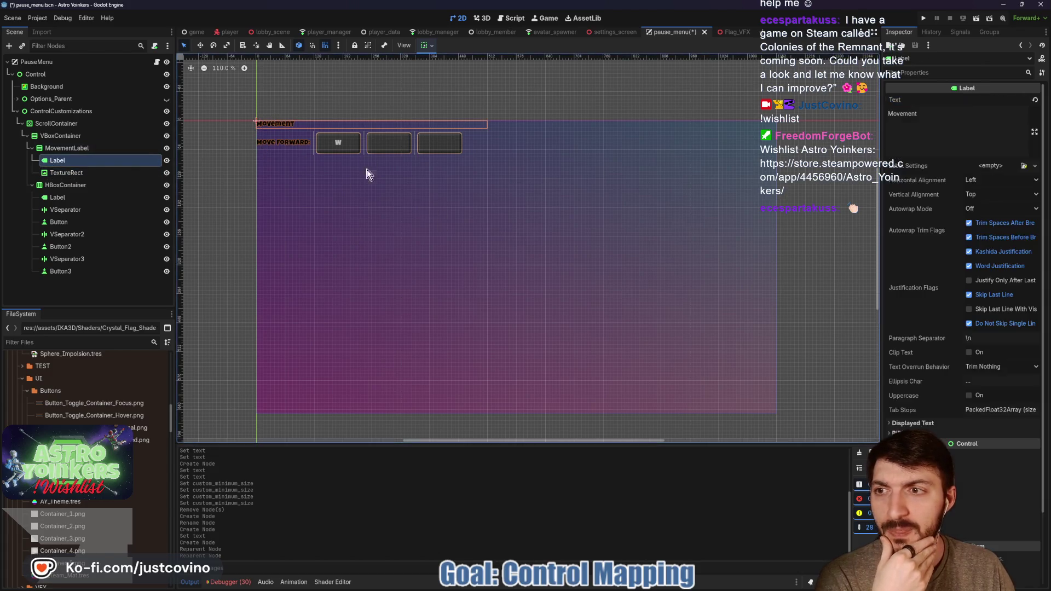
- Give the Movement label new LabelSettings with a 30 px font size
click(990, 165)
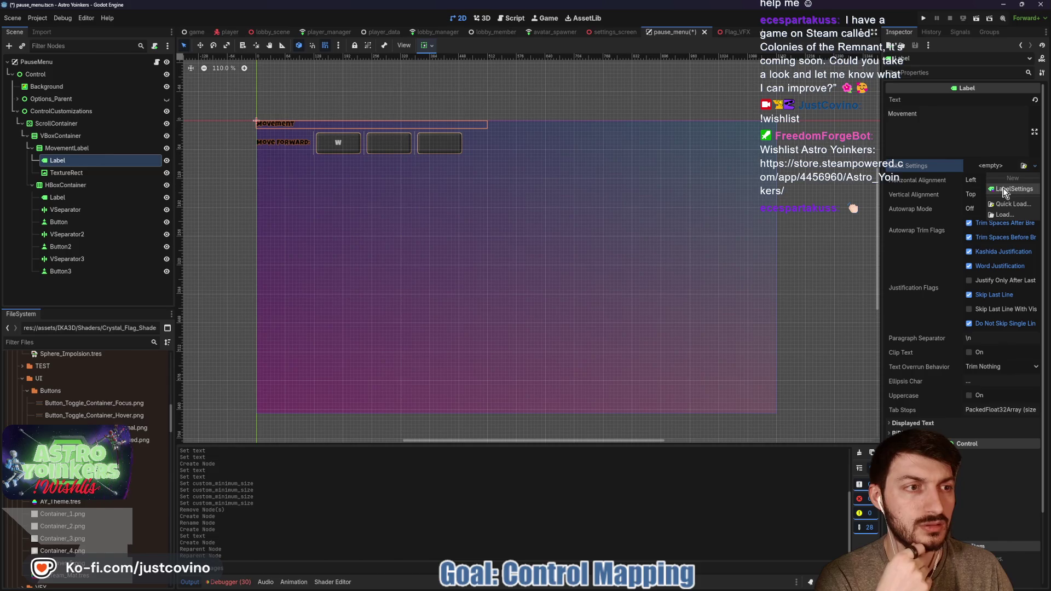
click(1001, 179)
click(1000, 166)
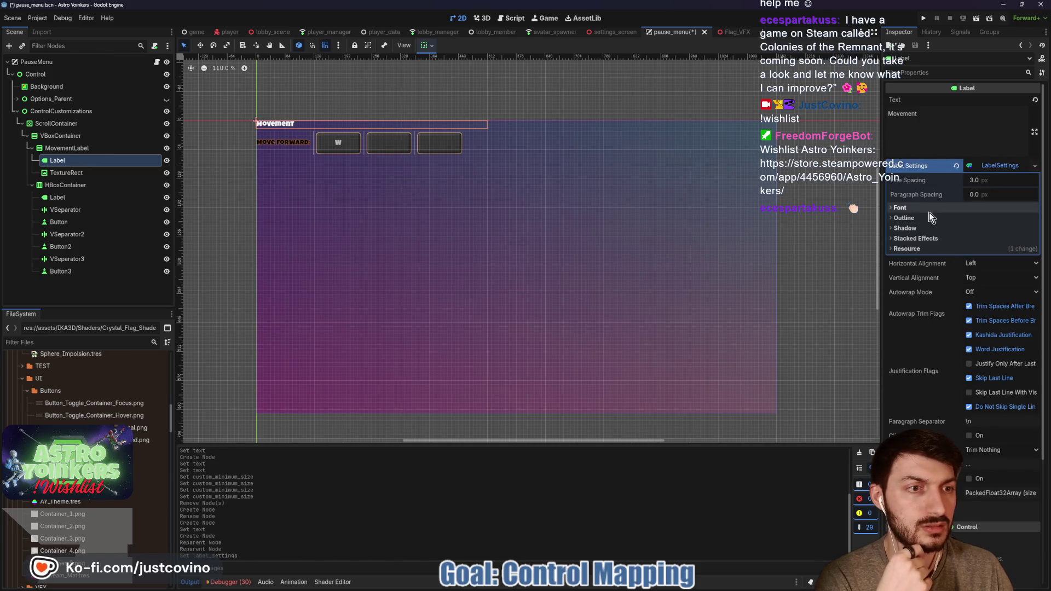
click(1002, 207)
drag(983, 236, 1010, 236)
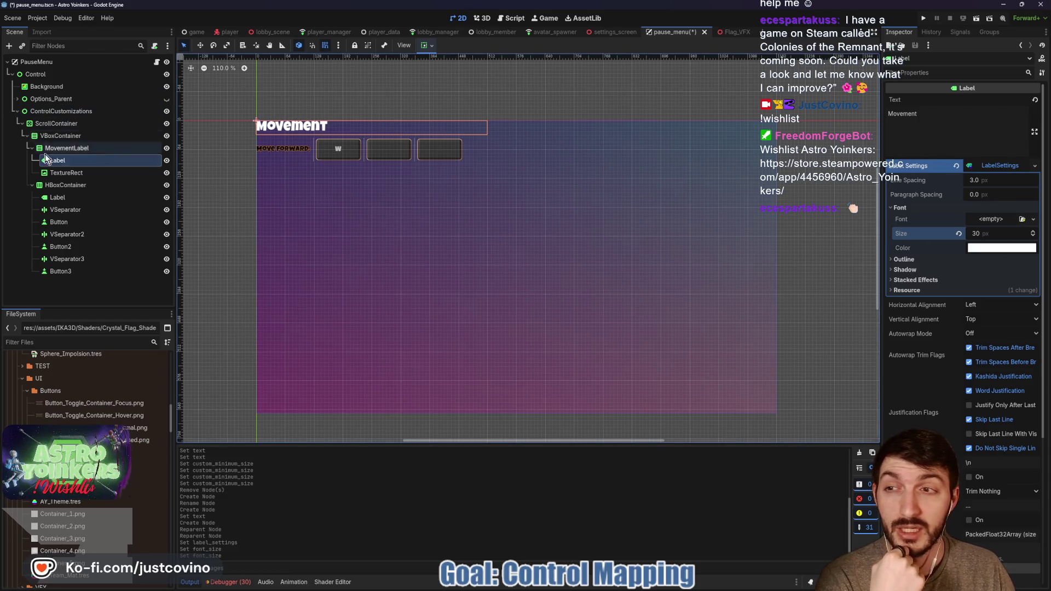
click(60, 172)
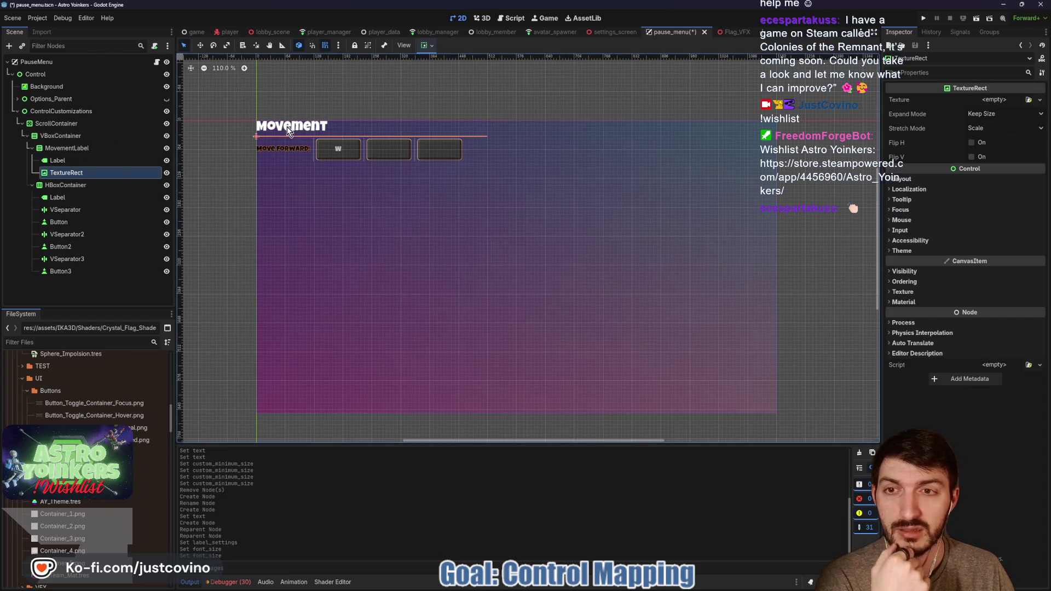
click(69, 150)
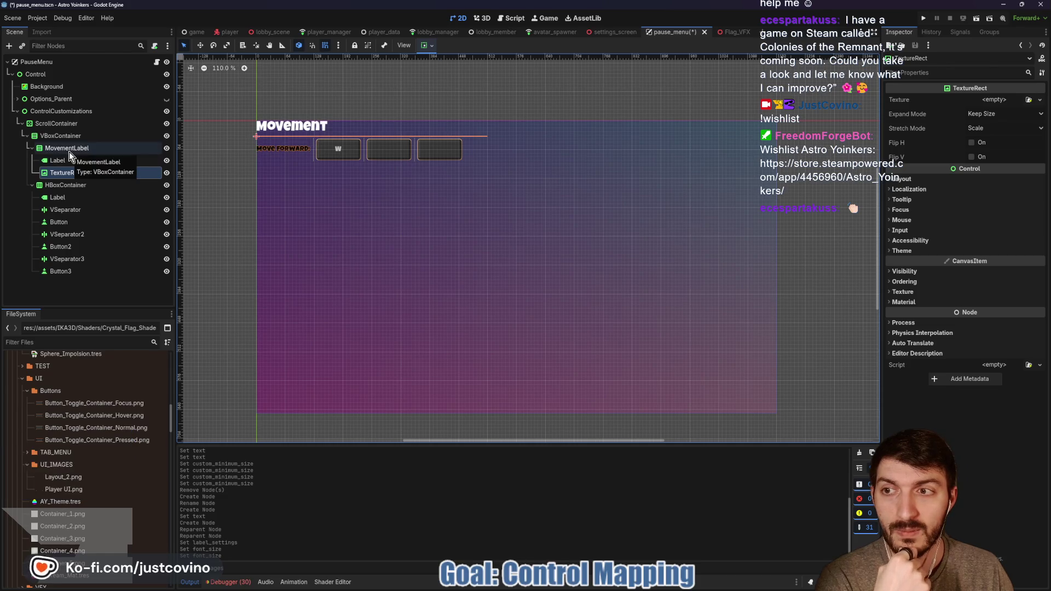